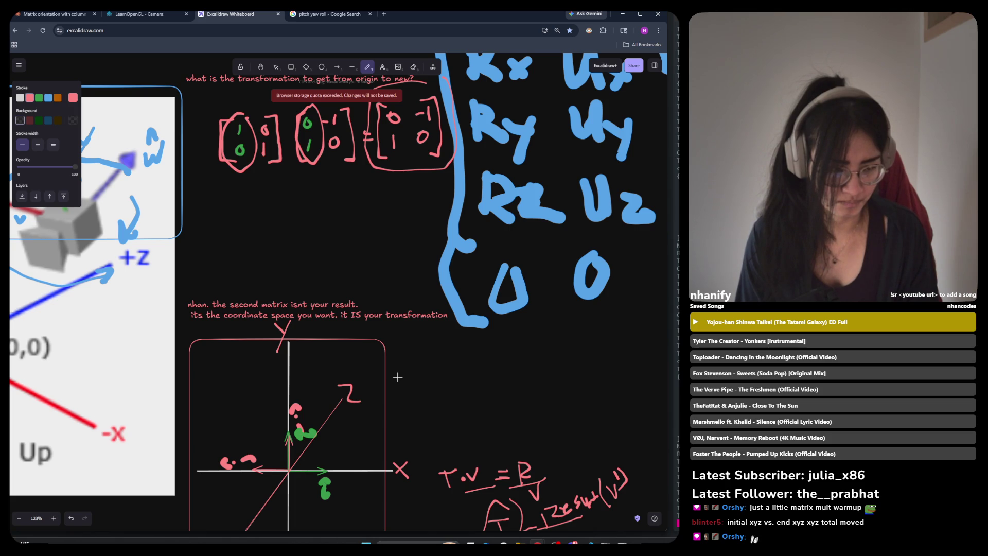
Step: Underline the second matrix with a short pink freehand stroke
{"action": "scroll", "coordinate": [400, 376], "scroll_direction": "up", "scroll_amount": 1}
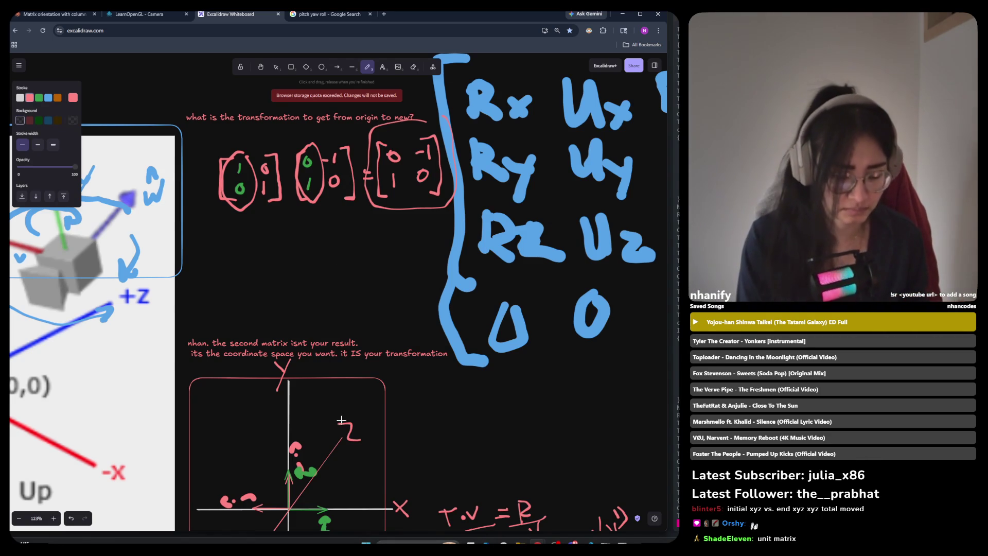
{"action": "scroll", "coordinate": [342, 370], "scroll_direction": "down", "scroll_amount": 1}
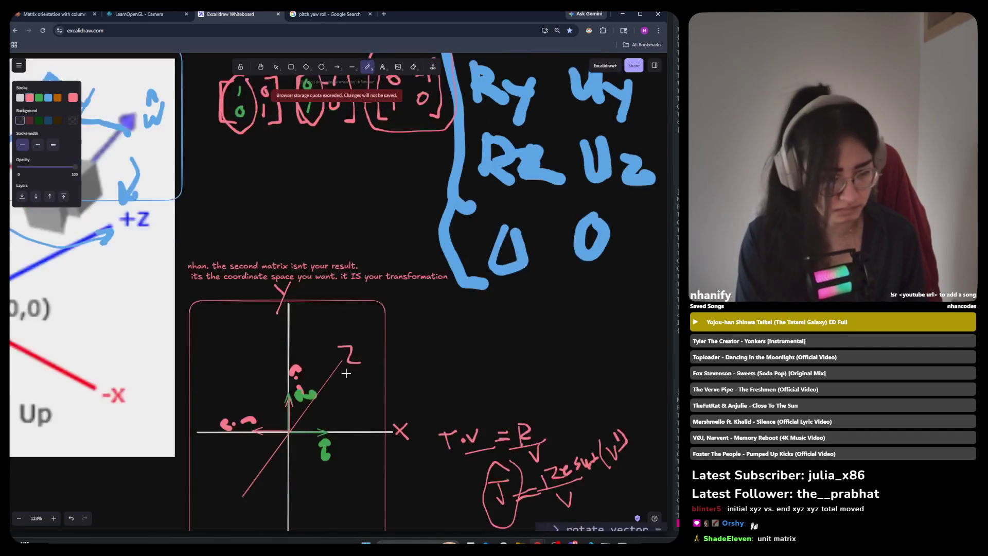
{"action": "scroll", "coordinate": [346, 372], "scroll_direction": "up", "scroll_amount": 1}
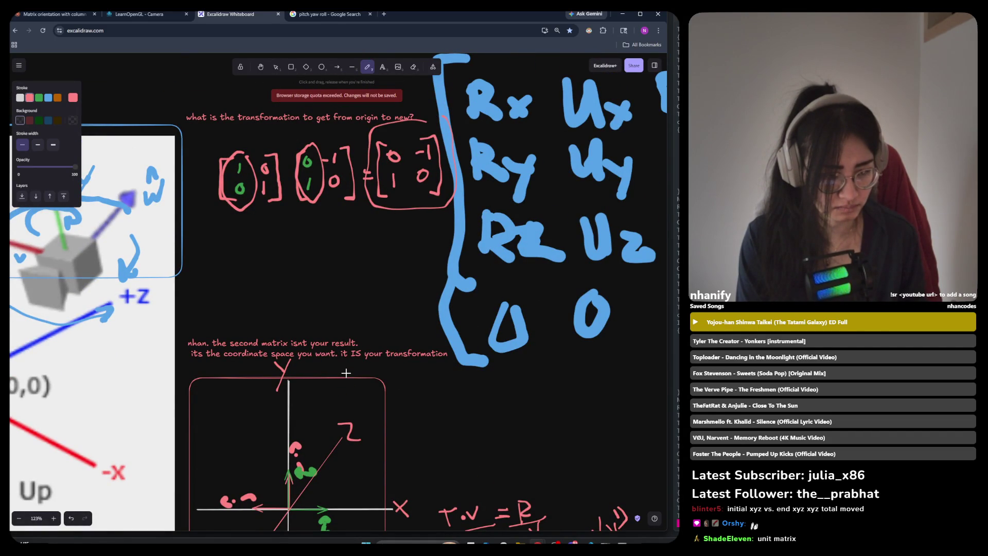
{"action": "scroll", "coordinate": [344, 373], "scroll_direction": "down", "scroll_amount": 2}
{"action": "scroll", "coordinate": [352, 372], "scroll_direction": "up", "scroll_amount": 2}
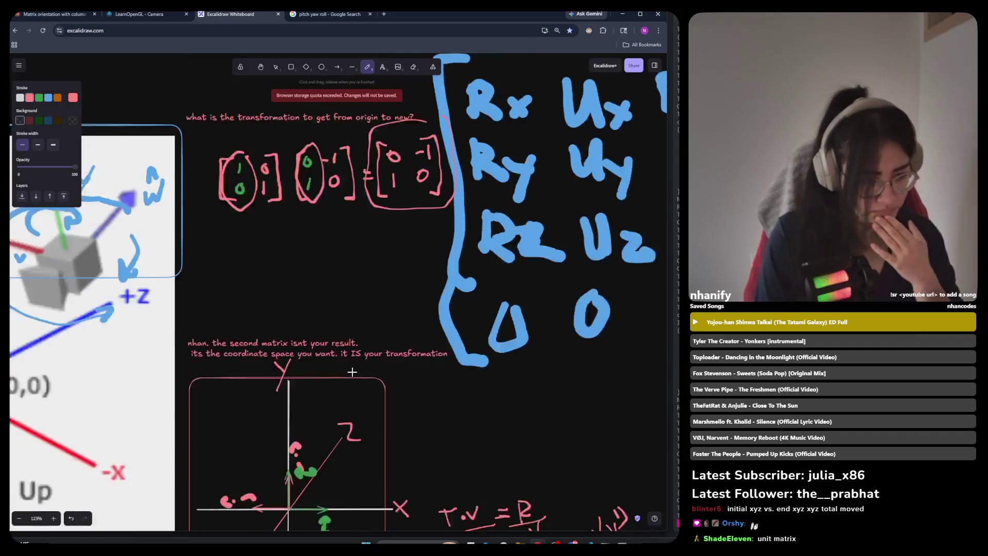
{"action": "scroll", "coordinate": [352, 372], "scroll_direction": "down", "scroll_amount": 1}
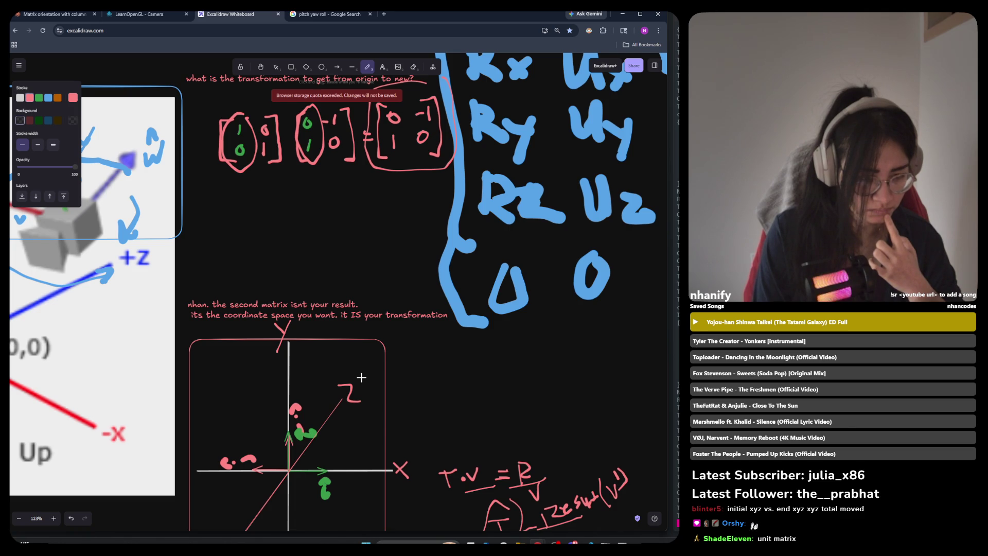
{"action": "scroll", "coordinate": [361, 377], "scroll_direction": "up", "scroll_amount": 3}
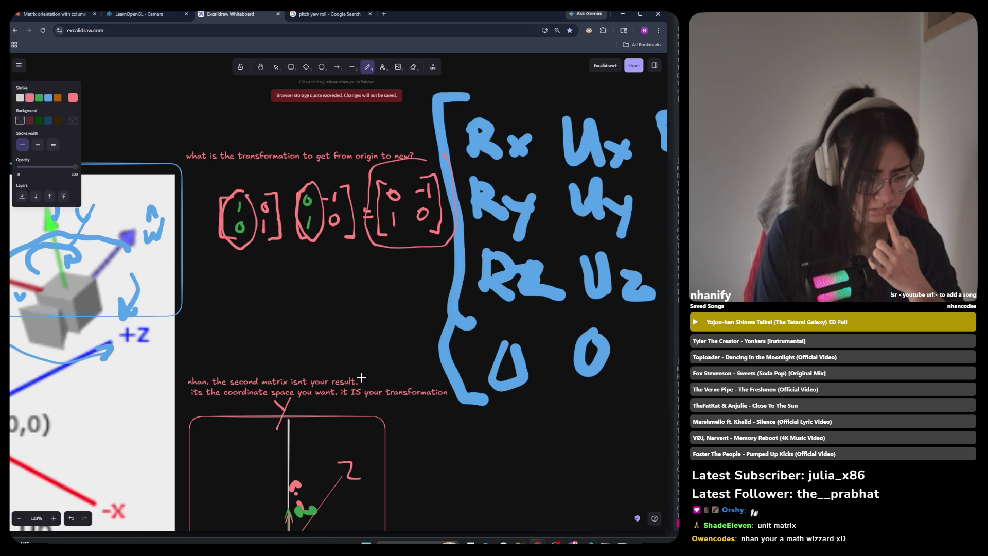
{"action": "scroll", "coordinate": [319, 308], "scroll_direction": "up", "scroll_amount": 1}
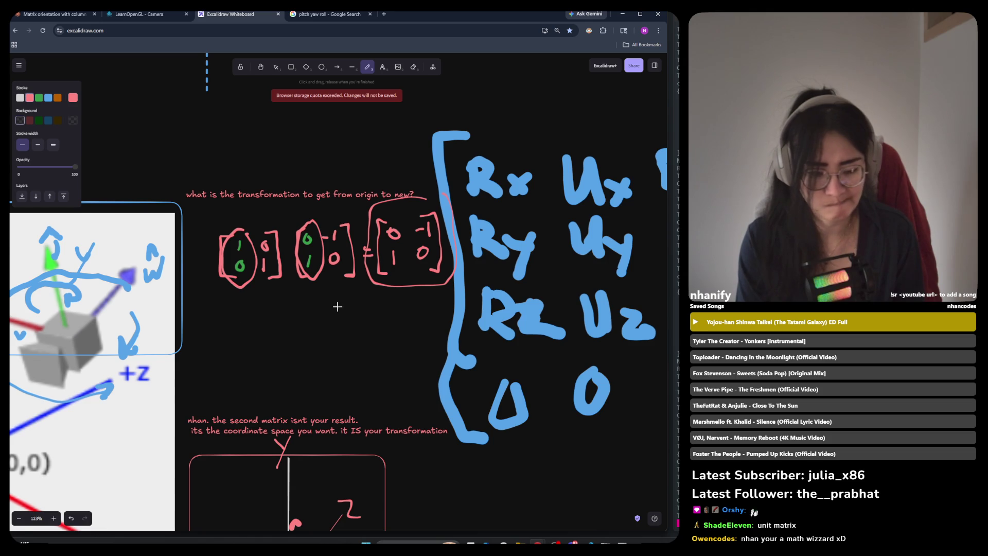
{"action": "scroll", "coordinate": [332, 338], "scroll_direction": "down", "scroll_amount": 1}
{"action": "scroll", "coordinate": [316, 481], "scroll_direction": "down", "scroll_amount": 4}
{"action": "scroll", "coordinate": [315, 484], "scroll_direction": "up", "scroll_amount": 2}
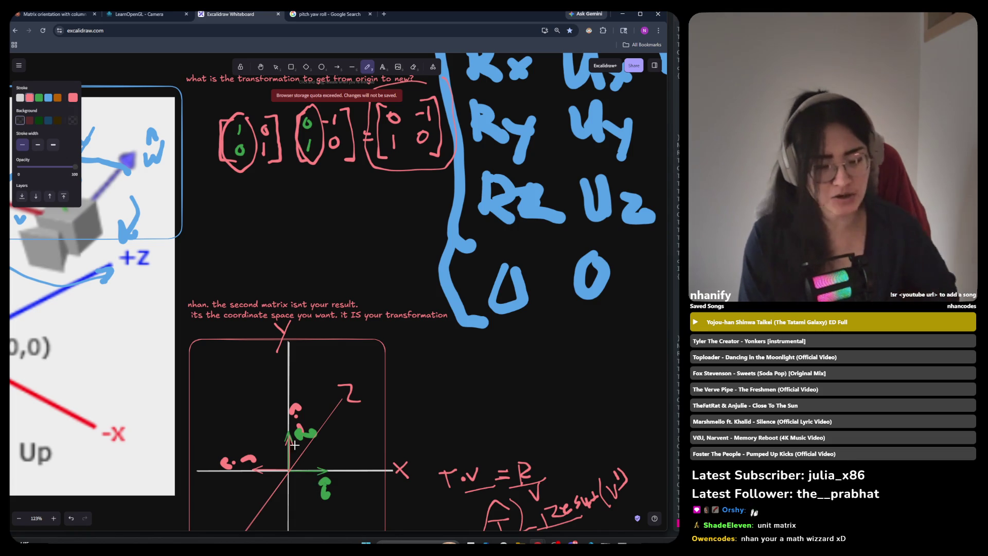
{"action": "left_click_drag", "start_coordinate": [292, 175], "coordinate": [340, 169]}
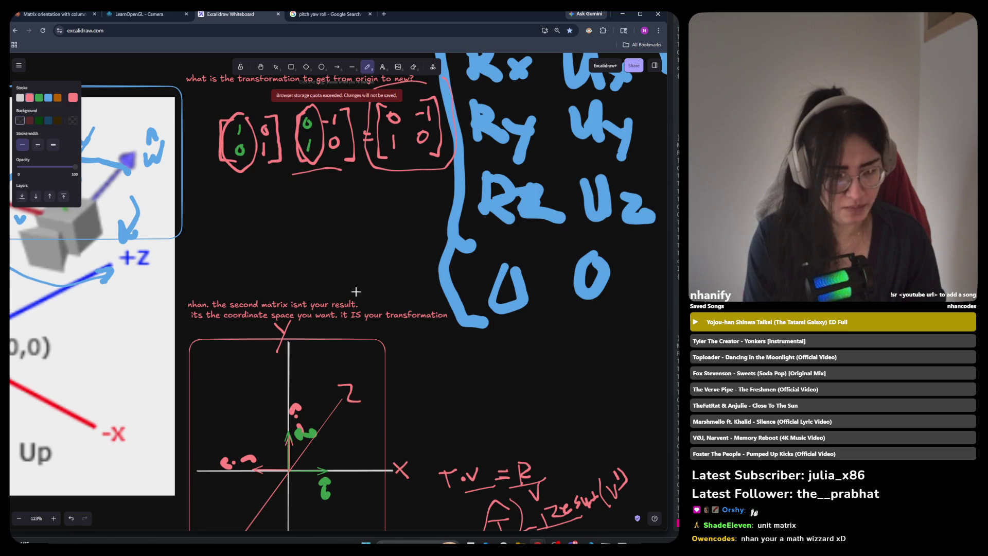
Step: Draw a trial loop and an arc near the origin, then undo both strokes
{"action": "mouse_move", "coordinate": [247, 483]}
{"action": "left_mouse_down"}
{"action": "mouse_move", "coordinate": [296, 466]}
{"action": "mouse_move", "coordinate": [270, 423]}
{"action": "mouse_move", "coordinate": [212, 479]}
{"action": "left_mouse_up"}
{"action": "key", "text": "ctrl+z"}
{"action": "left_click_drag", "start_coordinate": [288, 399], "coordinate": [199, 438]}
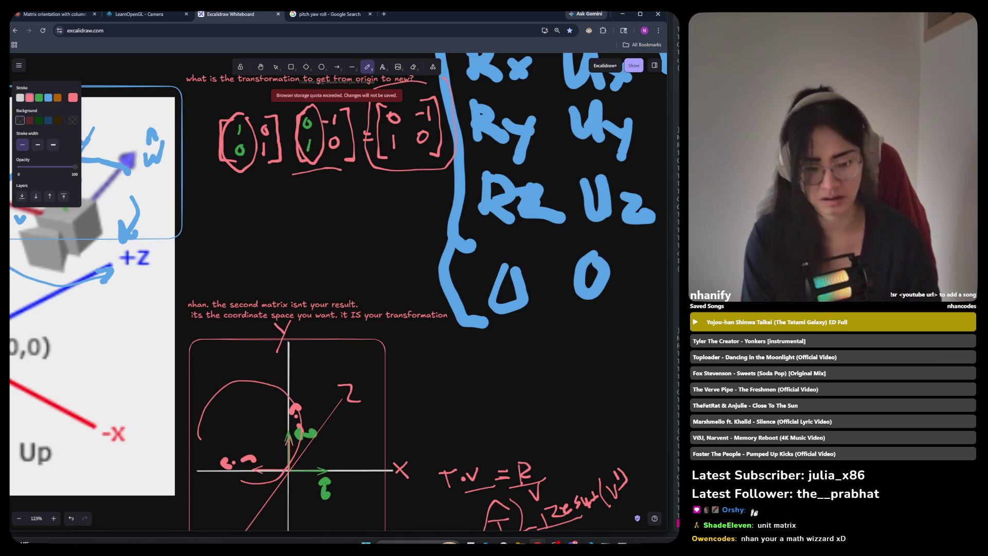
{"action": "key", "text": "ctrl+z"}
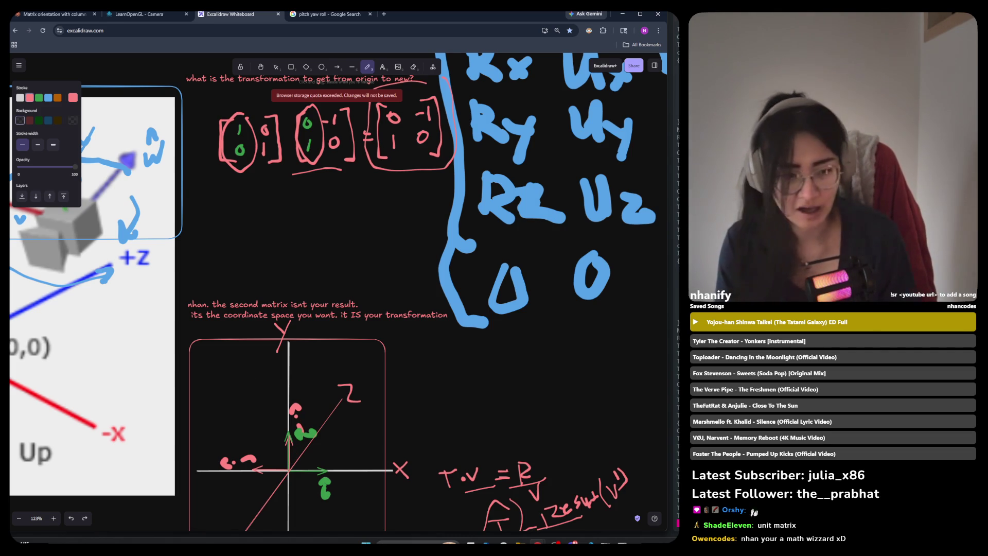
{"action": "scroll", "coordinate": [572, 373], "scroll_direction": "down", "scroll_amount": 4}
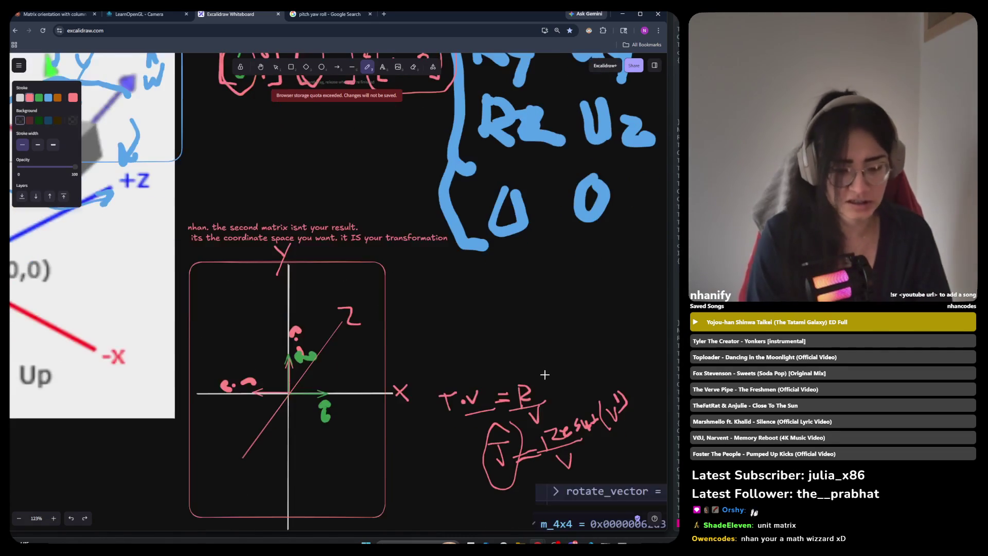
{"action": "scroll", "coordinate": [538, 367], "scroll_direction": "up", "scroll_amount": 2}
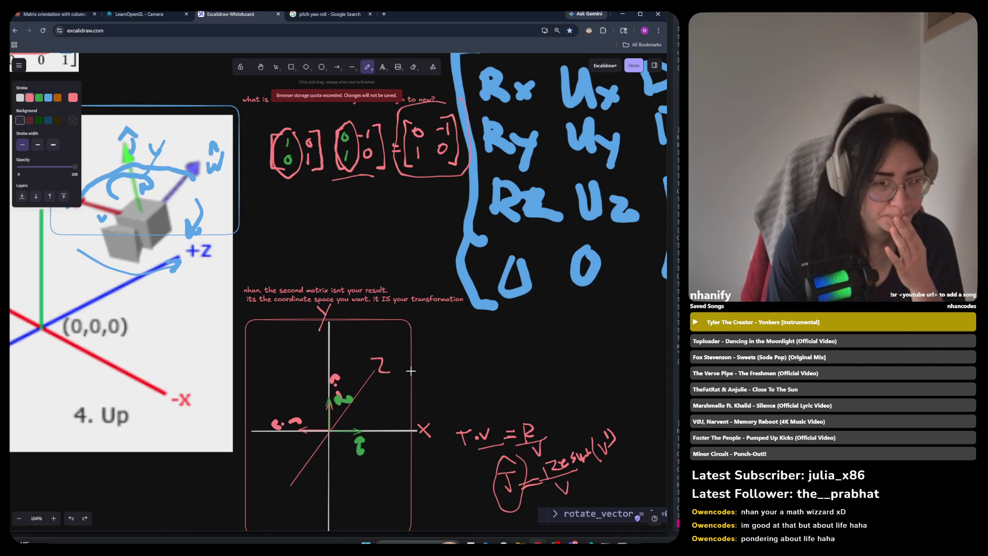
Step: Draw a red freehand underline beneath the first matrix with a small mark beside it
{"action": "scroll", "coordinate": [411, 370], "scroll_direction": "up", "scroll_amount": 1}
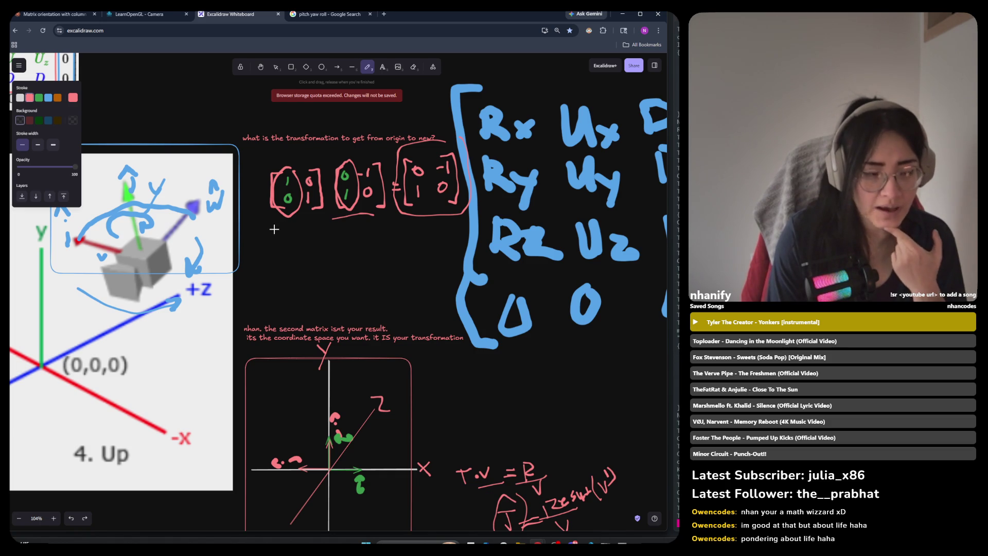
{"action": "mouse_move", "coordinate": [274, 229]}
{"action": "left_mouse_down"}
{"action": "mouse_move", "coordinate": [328, 230]}
{"action": "mouse_move", "coordinate": [319, 234]}
{"action": "left_mouse_up"}
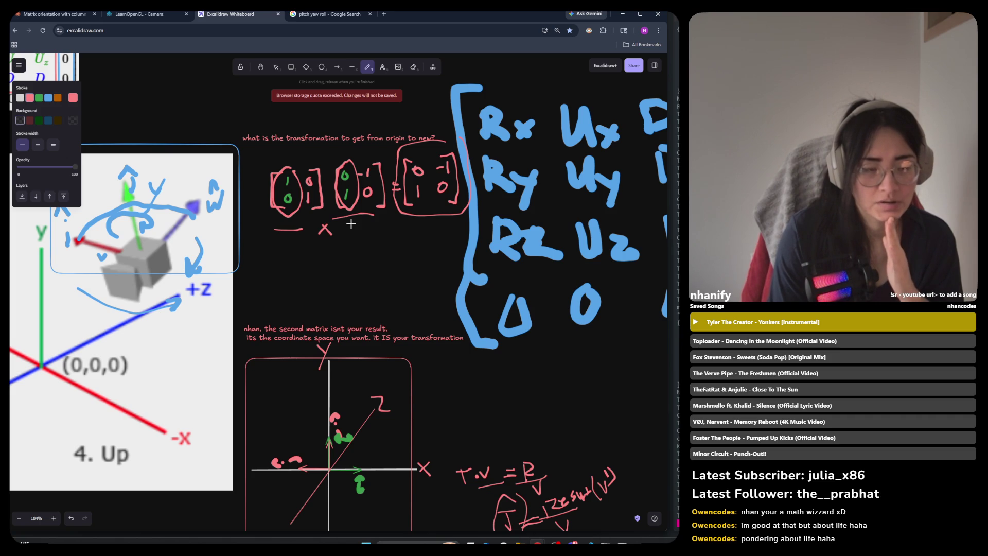
Step: Draw a red freehand line under the right-hand result matrix
{"action": "left_click_drag", "start_coordinate": [397, 217], "coordinate": [472, 208]}
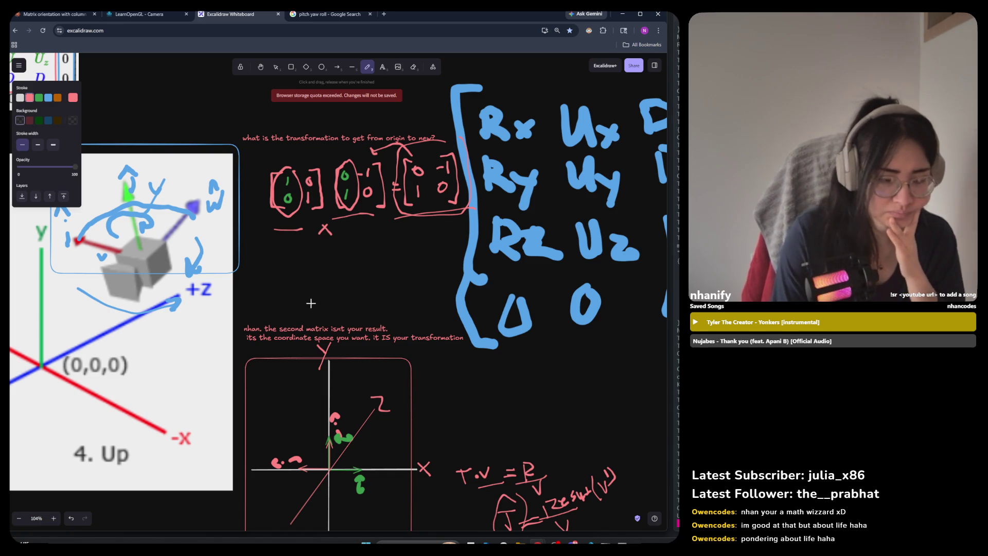
{"action": "scroll", "coordinate": [310, 304], "scroll_direction": "down", "scroll_amount": 1}
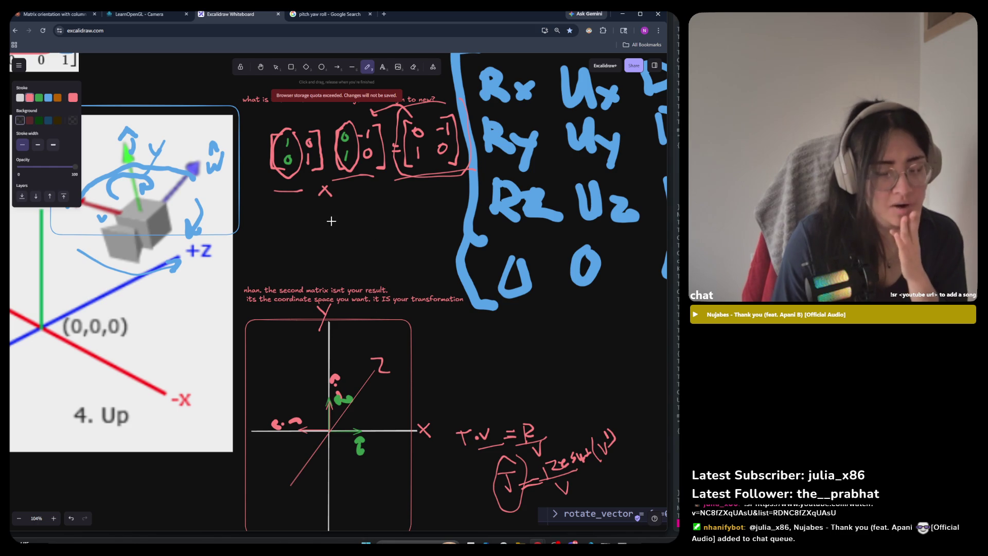
Step: Sketch red brackets for a new matrix below the equation, undoing the closing bracket
{"action": "mouse_move", "coordinate": [314, 225]}
{"action": "left_mouse_down"}
{"action": "mouse_move", "coordinate": [335, 223]}
{"action": "mouse_move", "coordinate": [317, 262]}
{"action": "mouse_move", "coordinate": [337, 268]}
{"action": "left_mouse_up"}
{"action": "mouse_move", "coordinate": [365, 222]}
{"action": "left_mouse_down"}
{"action": "mouse_move", "coordinate": [380, 220]}
{"action": "mouse_move", "coordinate": [382, 262]}
{"action": "mouse_move", "coordinate": [365, 263]}
{"action": "left_mouse_up"}
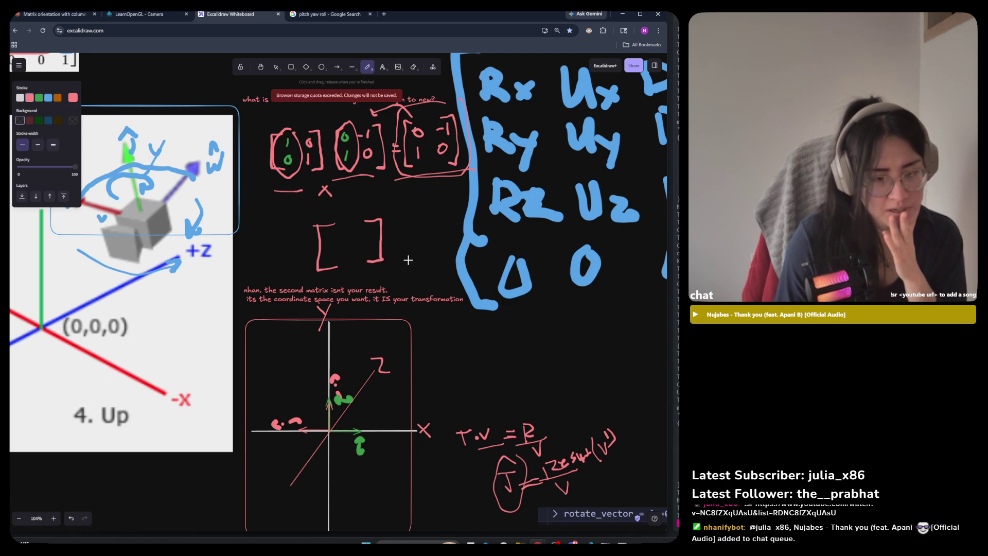
{"action": "left_click_drag", "start_coordinate": [412, 215], "coordinate": [408, 260]}
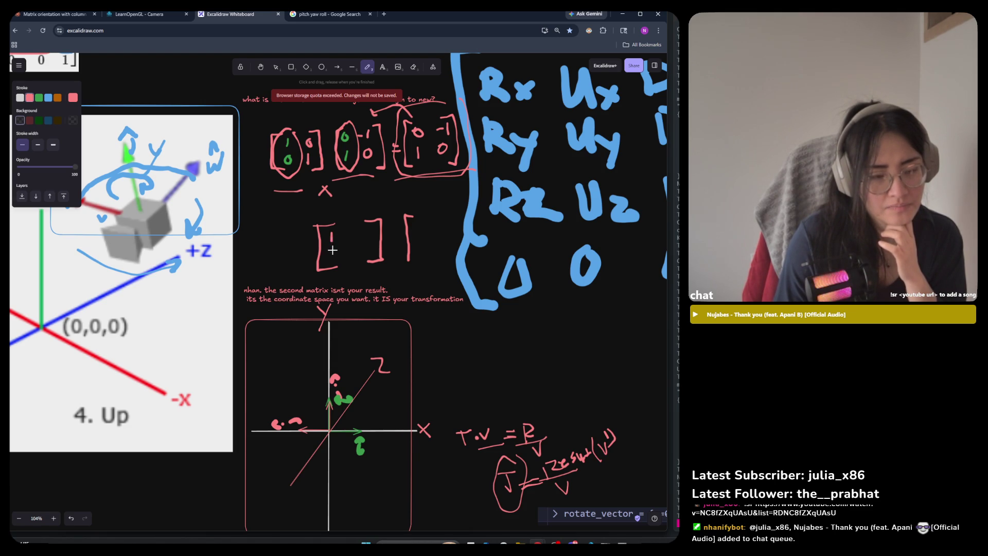
{"action": "key", "text": "ctrl+z"}
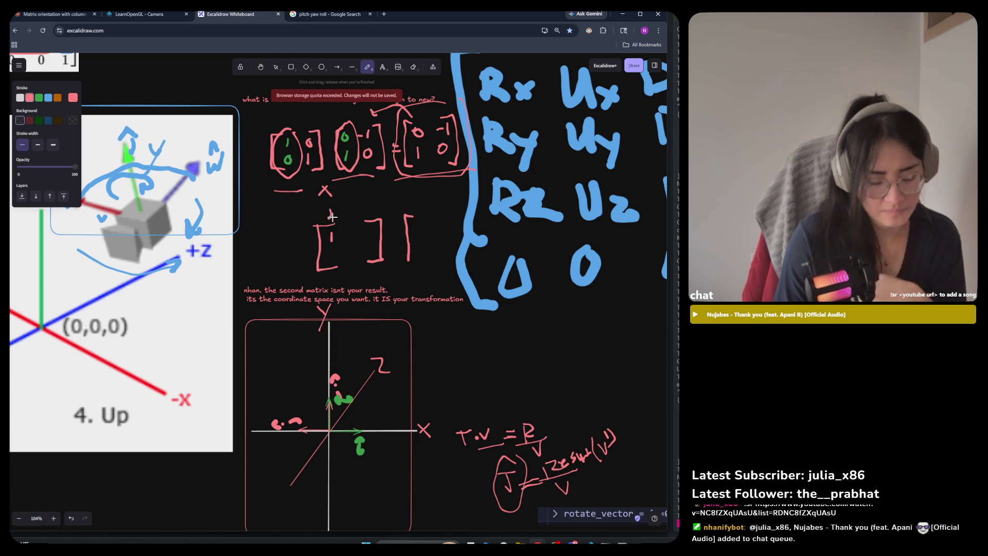
Step: Sketch an i above the left bracket, undoing bad strokes, and start an x inside it
{"action": "mouse_move", "coordinate": [332, 220]}
{"action": "left_mouse_down"}
{"action": "mouse_move", "coordinate": [329, 198]}
{"action": "mouse_move", "coordinate": [332, 205]}
{"action": "left_mouse_up"}
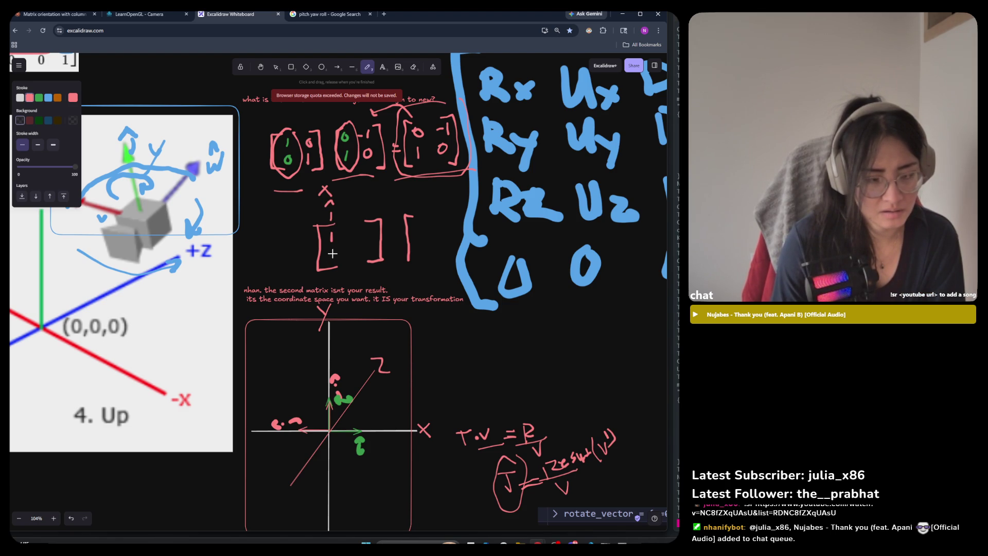
{"action": "key", "text": "ctrl+z"}
{"action": "key", "text": "ctrl+z"}
{"action": "left_click_drag", "start_coordinate": [331, 219], "coordinate": [330, 206]}
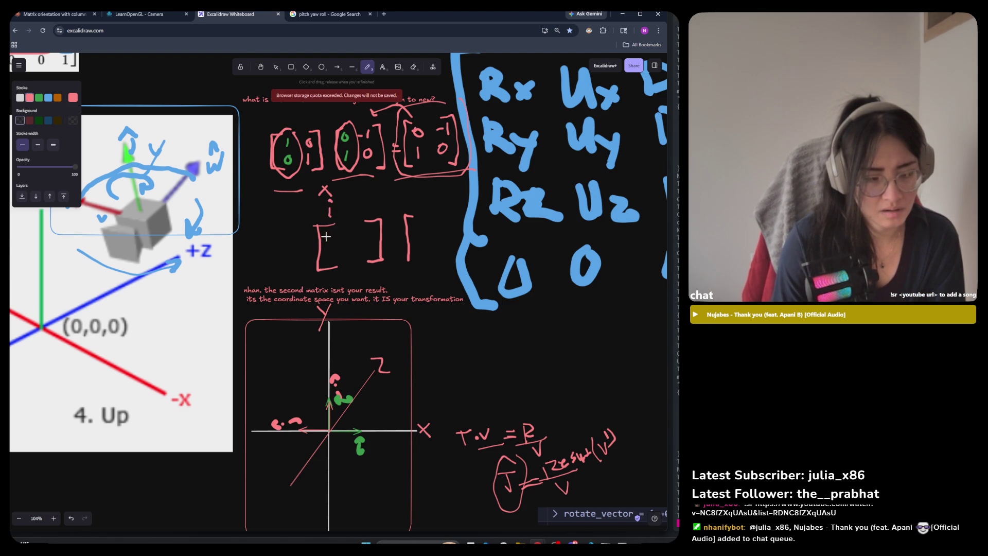
{"action": "key", "text": "ctrl+z"}
{"action": "mouse_move", "coordinate": [327, 244]}
{"action": "left_mouse_down"}
{"action": "mouse_move", "coordinate": [333, 234]}
{"action": "mouse_move", "coordinate": [333, 259]}
{"action": "mouse_move", "coordinate": [341, 246]}
{"action": "mouse_move", "coordinate": [342, 256]}
{"action": "mouse_move", "coordinate": [360, 228]}
{"action": "left_mouse_up"}
{"action": "key", "text": "ctrl+z"}
{"action": "key", "text": "ctrl+z"}
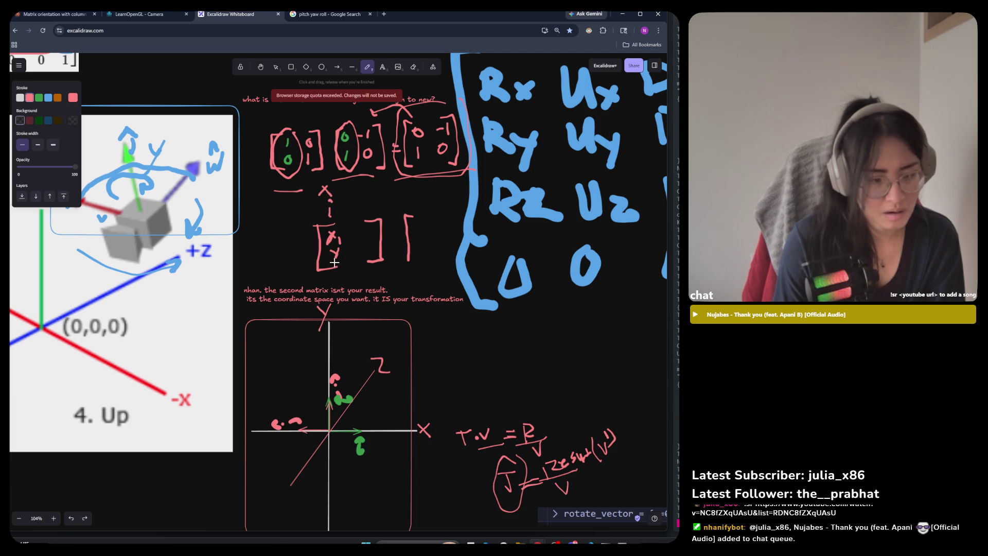
{"action": "scroll", "coordinate": [336, 261], "scroll_direction": "up", "scroll_amount": 5}
{"action": "key", "text": "ctrl+z"}
{"action": "key", "text": "ctrl+z"}
{"action": "key", "text": "ctrl+z"}
{"action": "key", "text": "ctrl+z"}
{"action": "mouse_move", "coordinate": [319, 208]}
{"action": "left_mouse_down"}
{"action": "mouse_move", "coordinate": [330, 220]}
{"action": "mouse_move", "coordinate": [319, 222]}
{"action": "left_mouse_up"}
Step: Add the subscript i to the x and y in the first column
{"action": "mouse_move", "coordinate": [334, 212]}
{"action": "left_mouse_down"}
{"action": "mouse_move", "coordinate": [327, 256]}
{"action": "mouse_move", "coordinate": [341, 254]}
{"action": "left_mouse_up"}
{"action": "left_click", "coordinate": [334, 204]}
{"action": "left_click", "coordinate": [339, 238]}
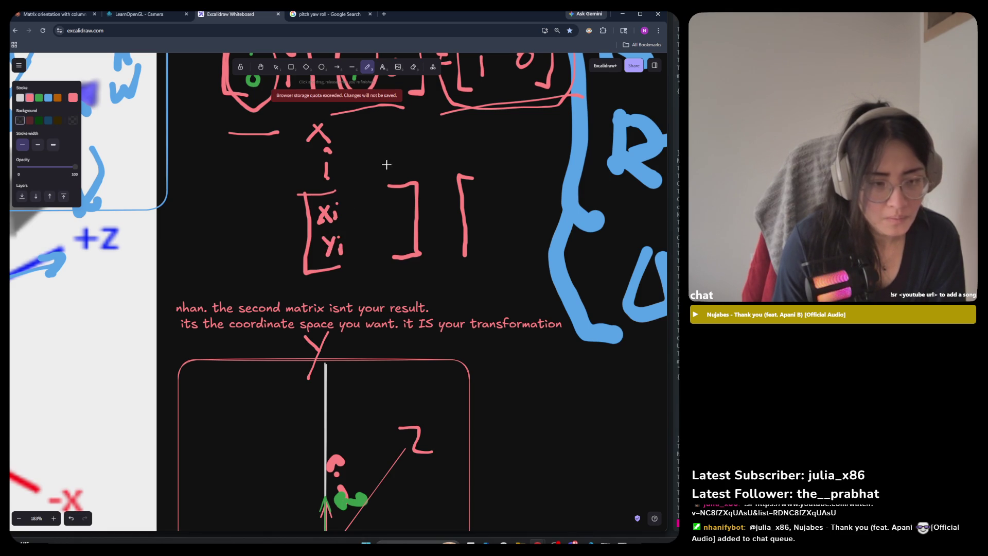
Step: Write a j label and a second xj, yj column, undoing a stray hook beside xi
{"action": "left_click_drag", "start_coordinate": [386, 161], "coordinate": [381, 174]}
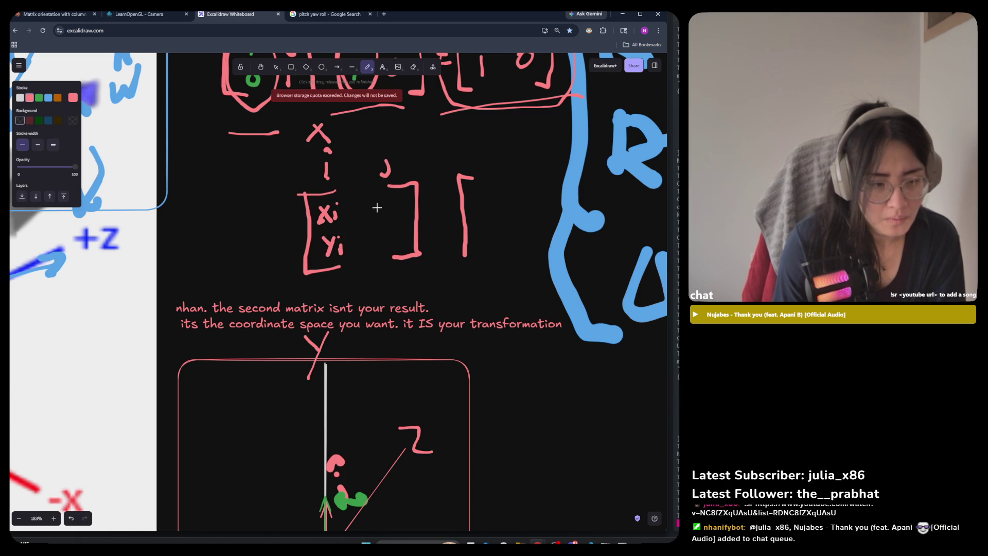
{"action": "left_click_drag", "start_coordinate": [373, 208], "coordinate": [367, 218]}
{"action": "key", "text": "ctrl+z"}
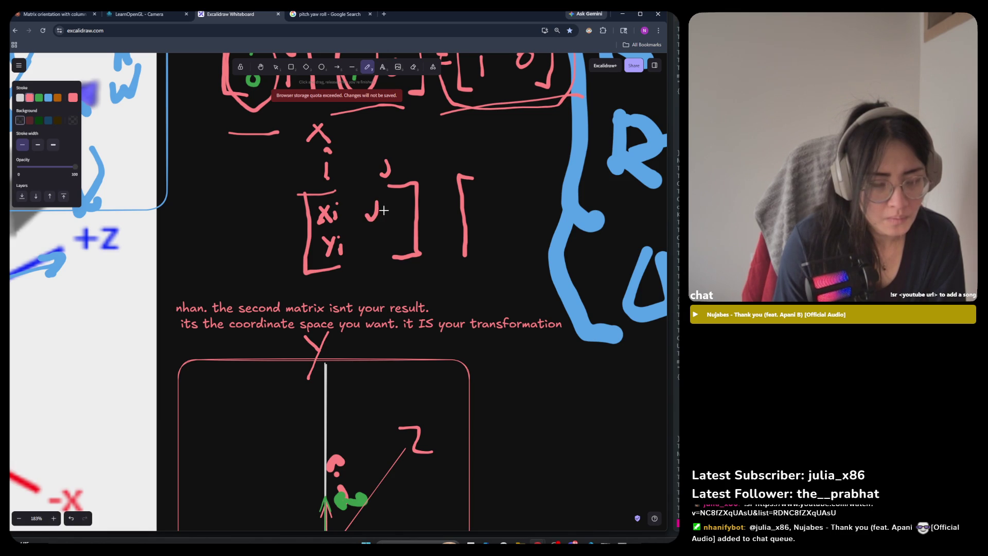
{"action": "left_click", "coordinate": [378, 190]}
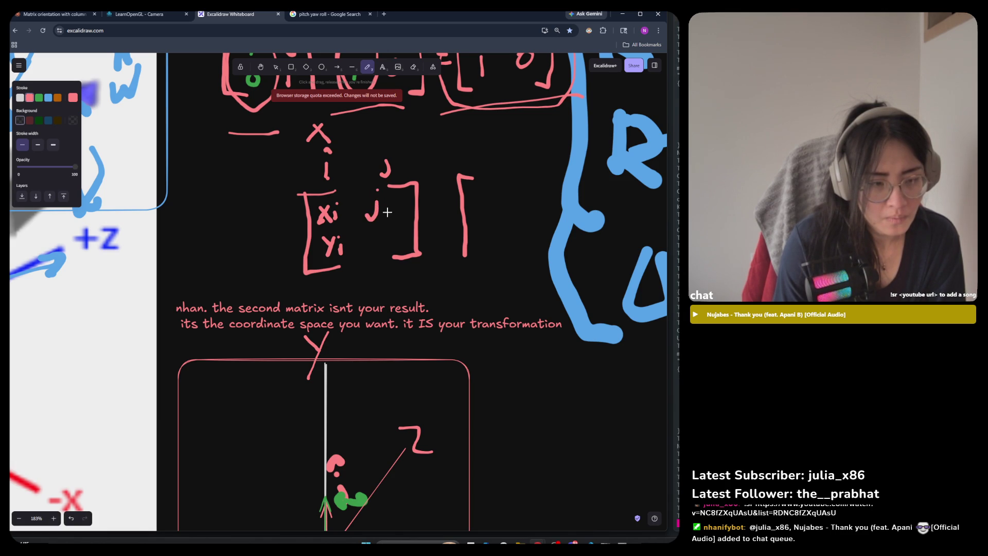
{"action": "key", "text": "ctrl+z"}
{"action": "left_click_drag", "start_coordinate": [370, 204], "coordinate": [383, 219]}
{"action": "mouse_move", "coordinate": [381, 205]}
{"action": "left_mouse_down"}
{"action": "mouse_move", "coordinate": [369, 220]}
{"action": "mouse_move", "coordinate": [384, 223]}
{"action": "mouse_move", "coordinate": [374, 259]}
{"action": "mouse_move", "coordinate": [383, 255]}
{"action": "left_mouse_up"}
{"action": "left_click", "coordinate": [394, 237]}
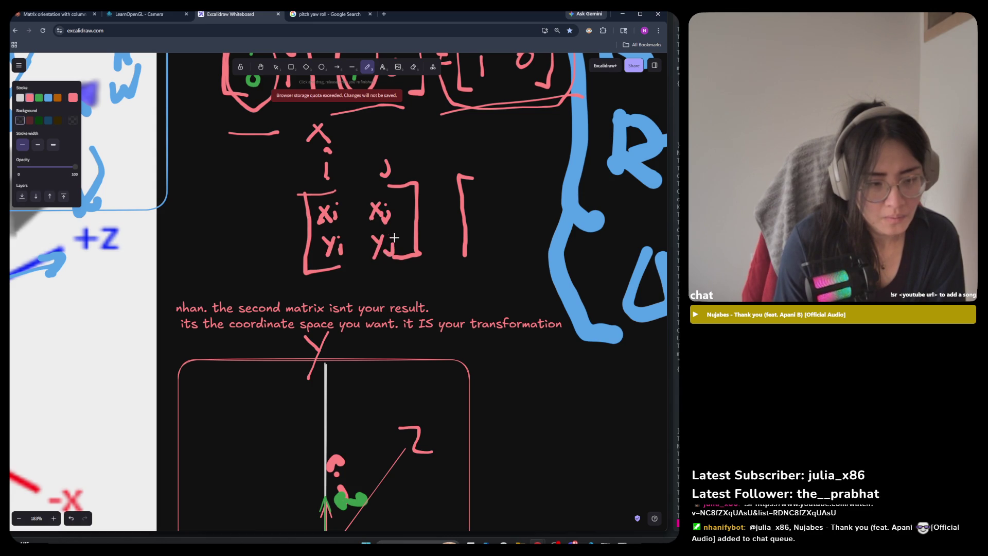
{"action": "scroll", "coordinate": [412, 227], "scroll_direction": "down", "scroll_amount": 3}
{"action": "scroll", "coordinate": [438, 219], "scroll_direction": "up", "scroll_amount": 3}
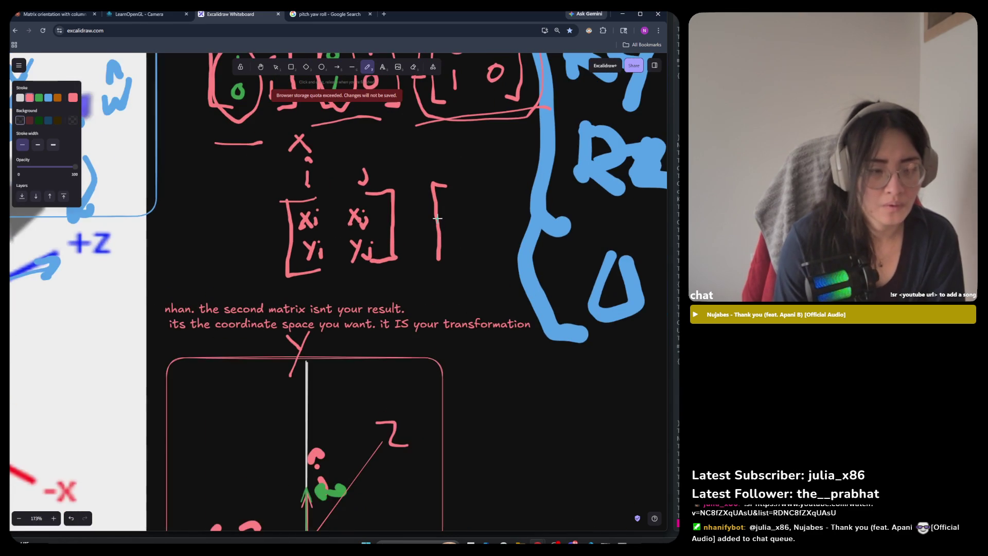
{"action": "scroll", "coordinate": [387, 250], "scroll_direction": "down", "scroll_amount": 4}
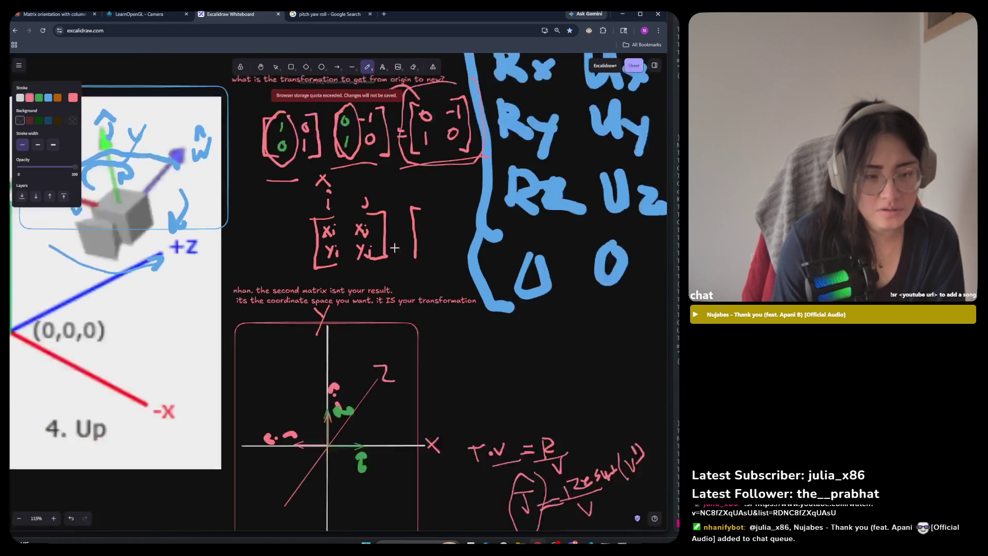
Step: Replace a stray pink stroke with a small corner stroke on the matrix
{"action": "scroll", "coordinate": [417, 242], "scroll_direction": "up", "scroll_amount": 3}
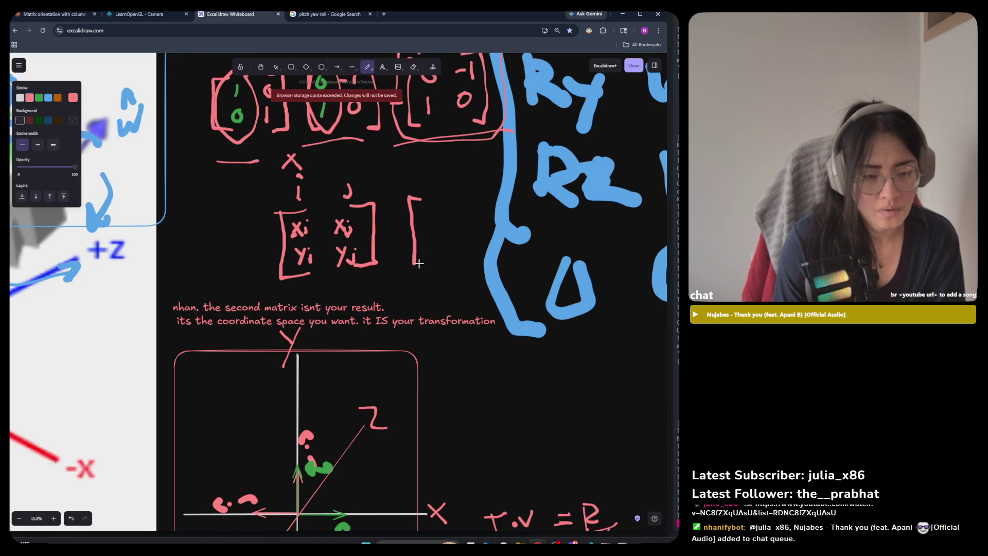
{"action": "left_click_drag", "start_coordinate": [310, 209], "coordinate": [324, 260]}
{"action": "key", "text": "ctrl+z"}
{"action": "mouse_move", "coordinate": [312, 209]}
{"action": "left_mouse_down"}
{"action": "mouse_move", "coordinate": [324, 221]}
{"action": "mouse_move", "coordinate": [321, 272]}
{"action": "left_mouse_up"}
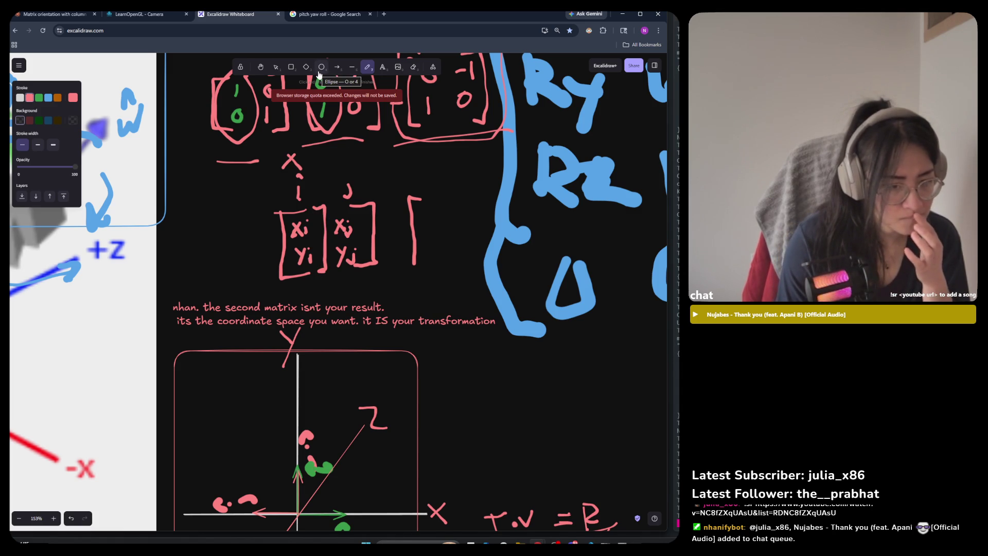
Step: Box-select and delete the j label and the xj/yj column
{"action": "left_click", "coordinate": [276, 67]}
{"action": "left_click_drag", "start_coordinate": [384, 180], "coordinate": [329, 284]}
{"action": "key", "text": "Delete"}
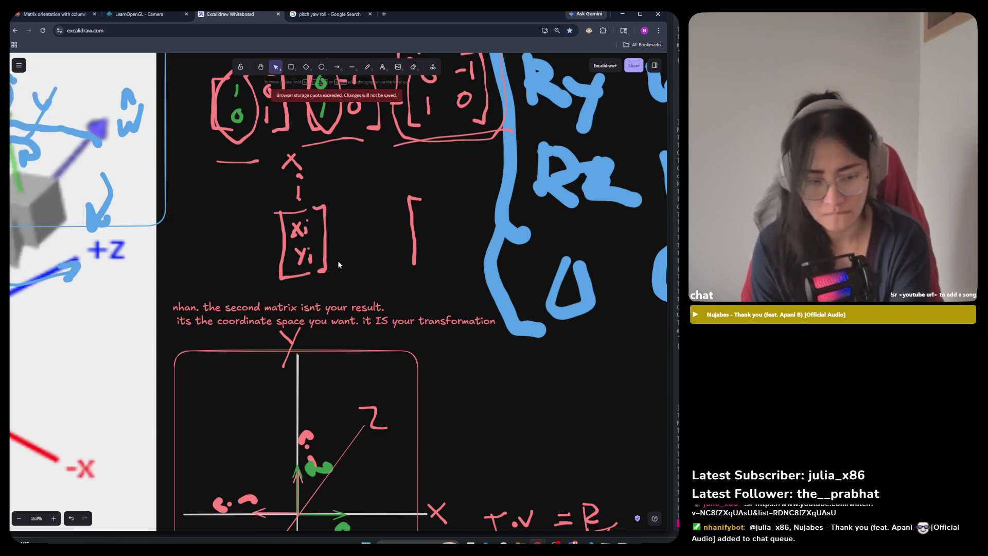
{"action": "left_click", "coordinate": [341, 72]}
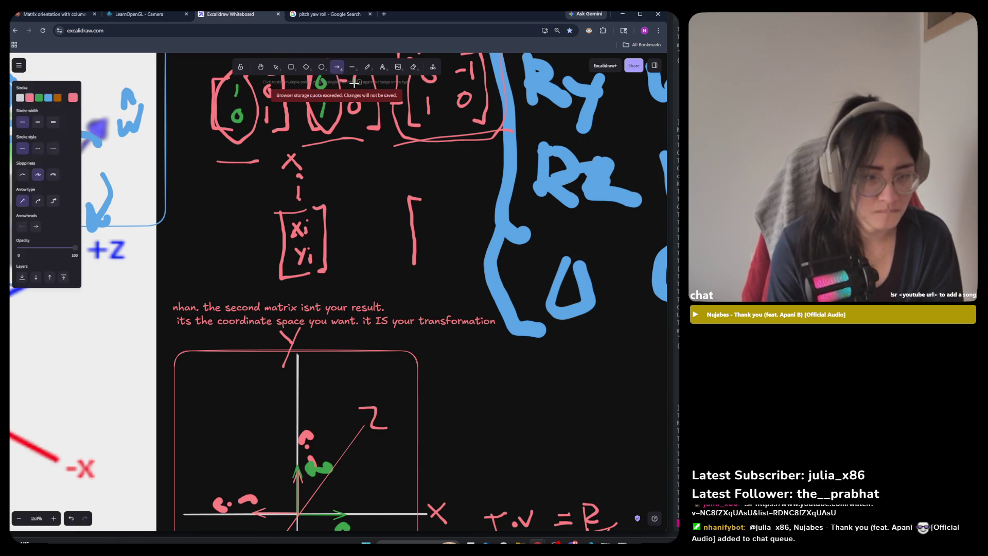
{"action": "left_click_drag", "start_coordinate": [413, 265], "coordinate": [435, 260]}
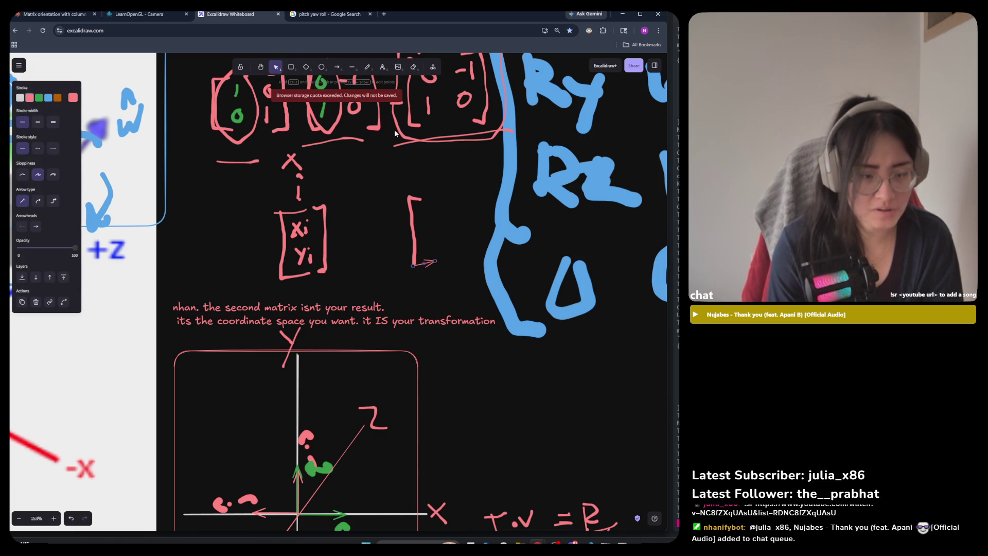
{"action": "key", "text": "ctrl+z"}
{"action": "scroll", "coordinate": [357, 196], "scroll_direction": "up", "scroll_amount": 3}
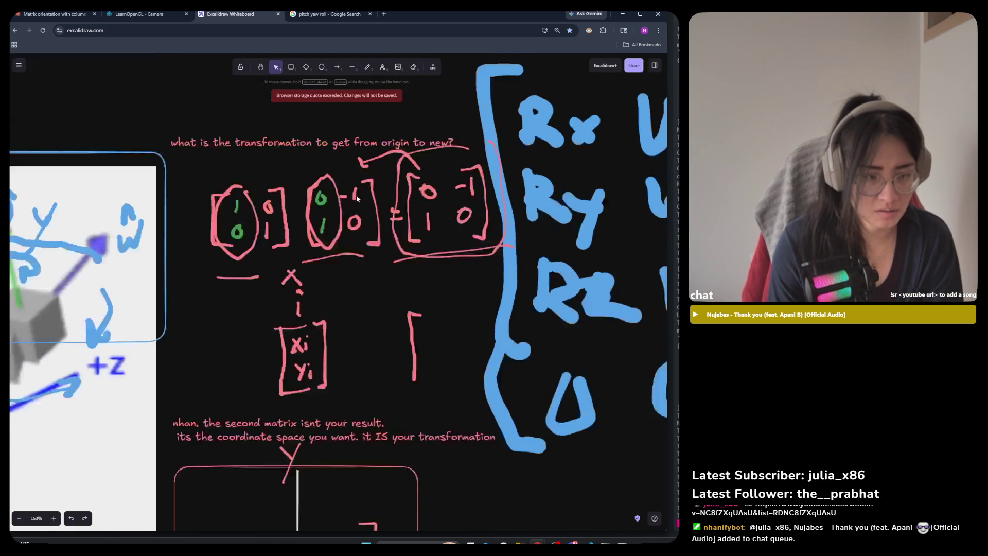
{"action": "left_click", "coordinate": [381, 174]}
{"action": "left_click", "coordinate": [352, 67]}
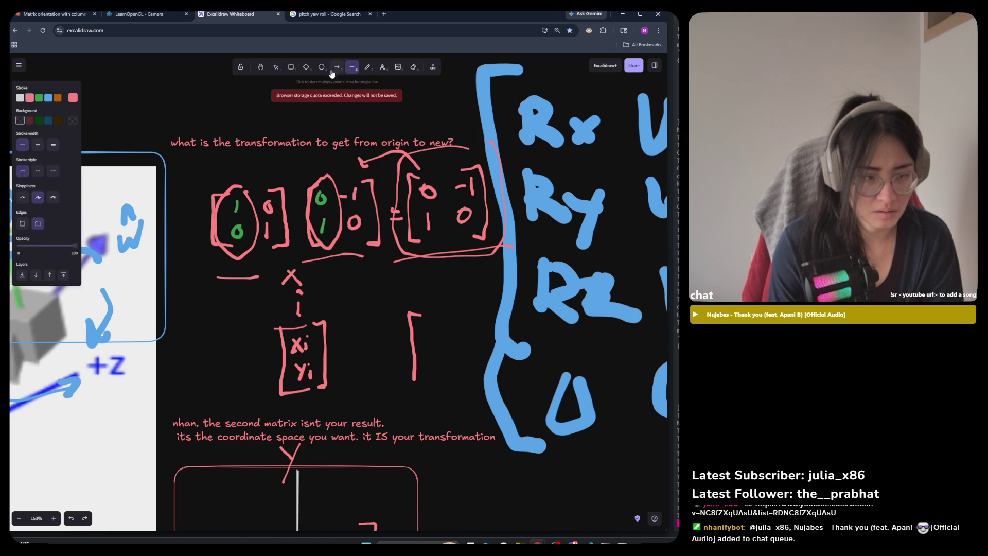
{"action": "left_click", "coordinate": [443, 277]}
{"action": "left_click", "coordinate": [381, 408]}
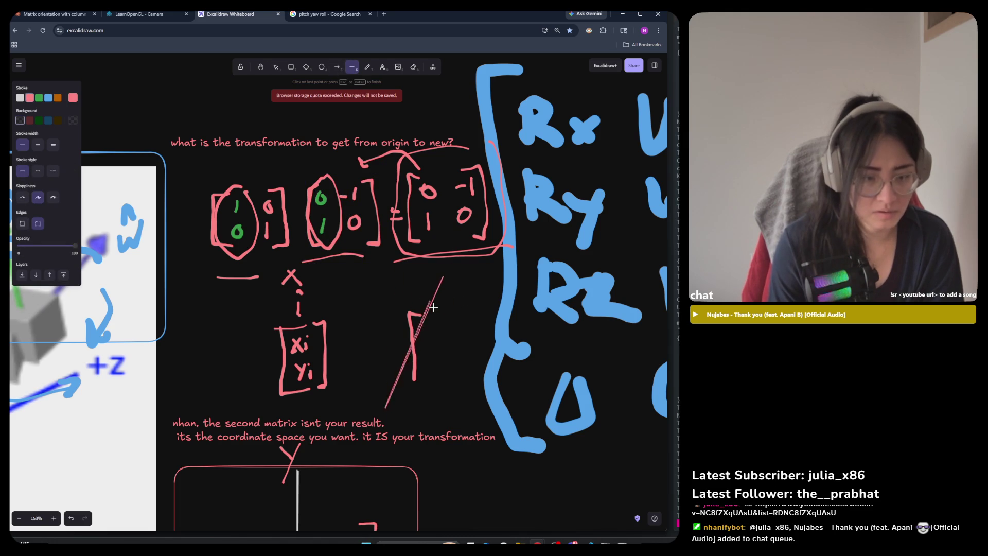
{"action": "right_click", "coordinate": [389, 304]}
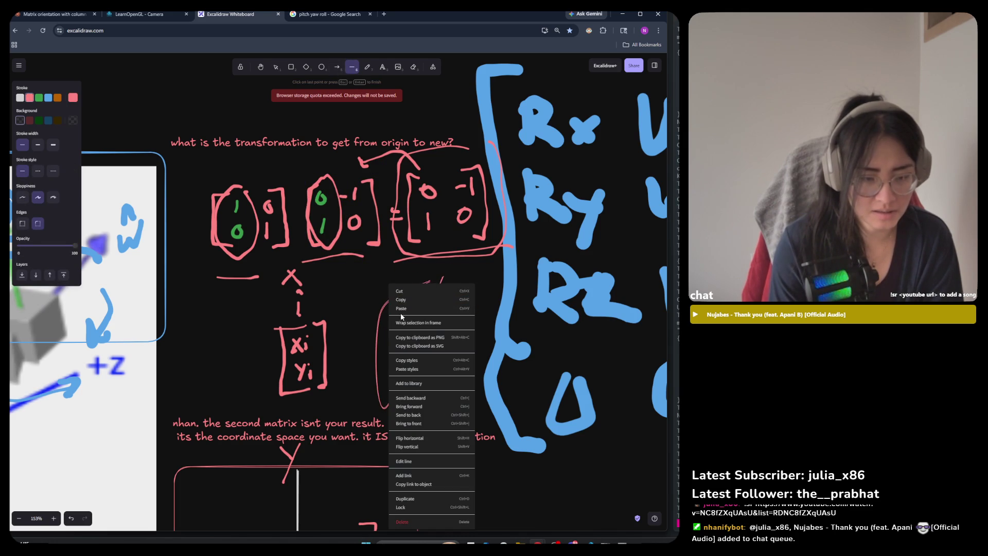
{"action": "left_click", "coordinate": [405, 291]}
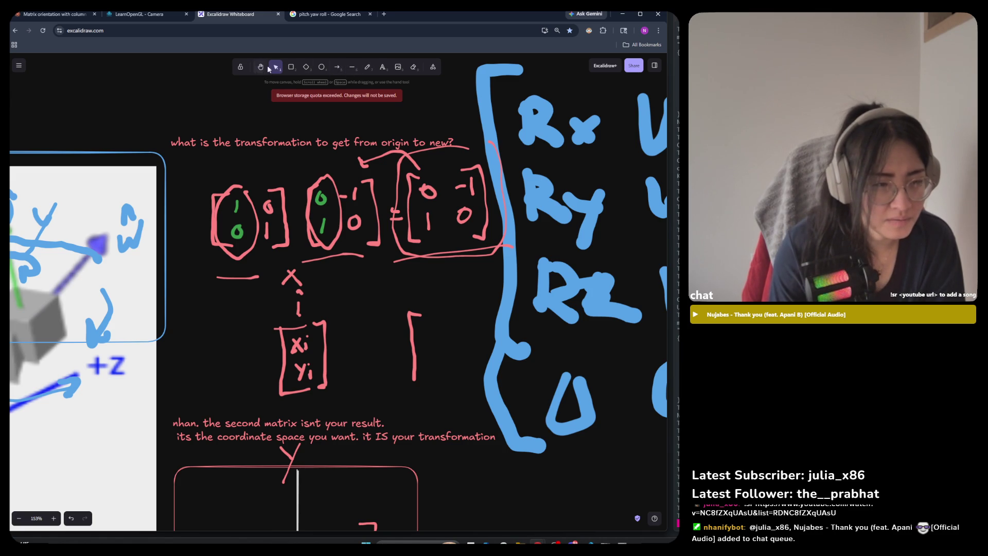
Step: Move the empty bracket beside the xi/yi column and finish its bottom edge
{"action": "left_click_drag", "start_coordinate": [439, 299], "coordinate": [389, 398]}
{"action": "left_click_drag", "start_coordinate": [416, 358], "coordinate": [347, 363]}
{"action": "left_click", "coordinate": [367, 66]}
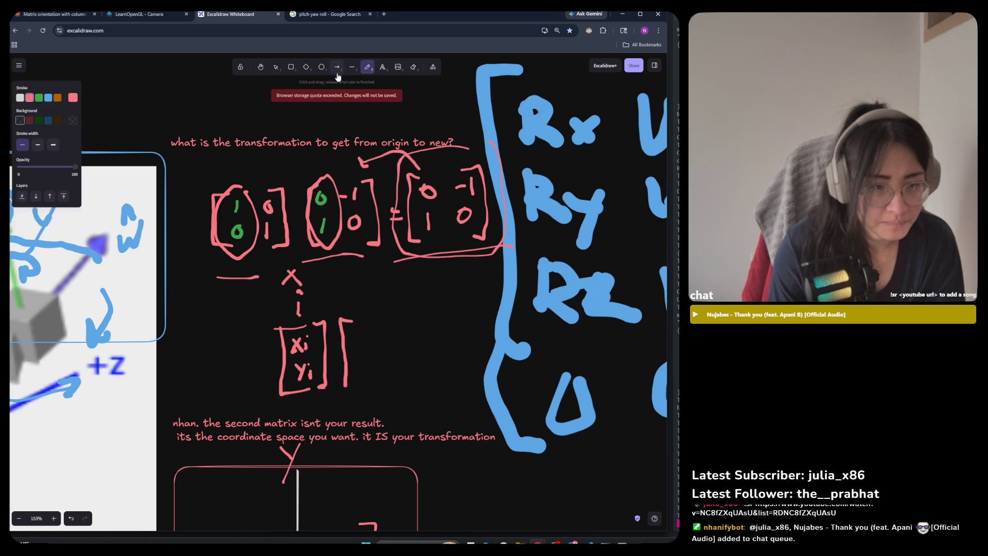
{"action": "left_click_drag", "start_coordinate": [346, 387], "coordinate": [356, 387]}
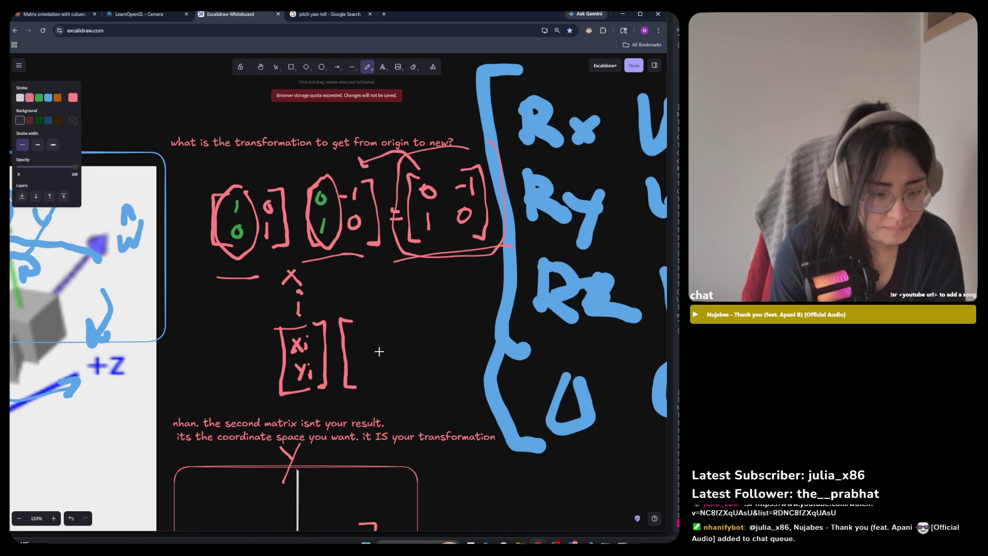
Step: Write the '(rotation)' label, an equals sign, and a result bracket marked i'
{"action": "left_click_drag", "start_coordinate": [350, 293], "coordinate": [369, 308]}
{"action": "key", "text": "ctrl+z"}
{"action": "key", "text": "ctrl+z"}
{"action": "key", "text": "ctrl+z"}
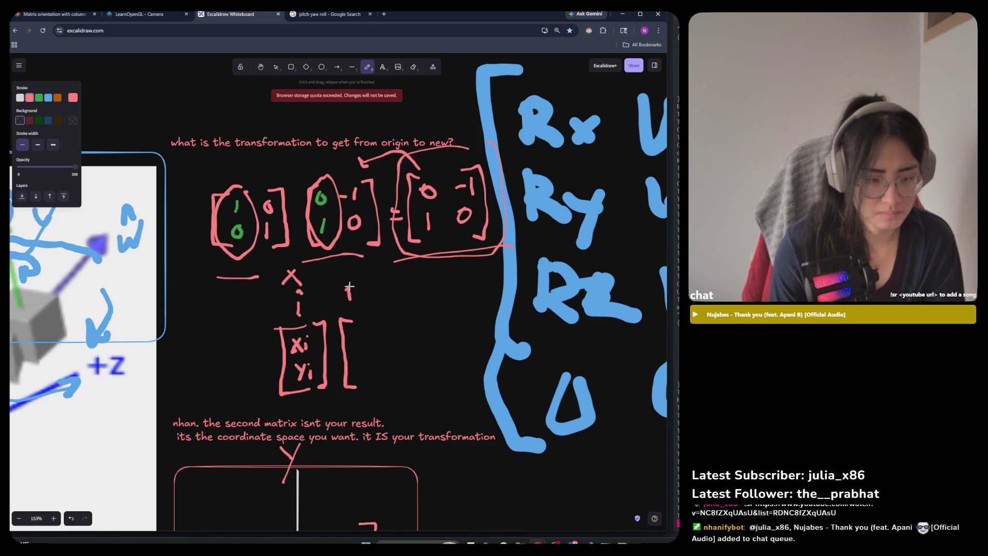
{"action": "mouse_move", "coordinate": [360, 290]}
{"action": "left_mouse_down"}
{"action": "mouse_move", "coordinate": [410, 289]}
{"action": "mouse_move", "coordinate": [397, 301]}
{"action": "left_mouse_up"}
{"action": "key", "text": "ctrl+z"}
{"action": "mouse_move", "coordinate": [391, 287]}
{"action": "left_mouse_down"}
{"action": "mouse_move", "coordinate": [421, 291]}
{"action": "mouse_move", "coordinate": [428, 281]}
{"action": "mouse_move", "coordinate": [423, 303]}
{"action": "left_mouse_up"}
{"action": "mouse_move", "coordinate": [351, 278]}
{"action": "left_mouse_down"}
{"action": "mouse_move", "coordinate": [353, 314]}
{"action": "mouse_move", "coordinate": [414, 309]}
{"action": "mouse_move", "coordinate": [403, 387]}
{"action": "left_mouse_up"}
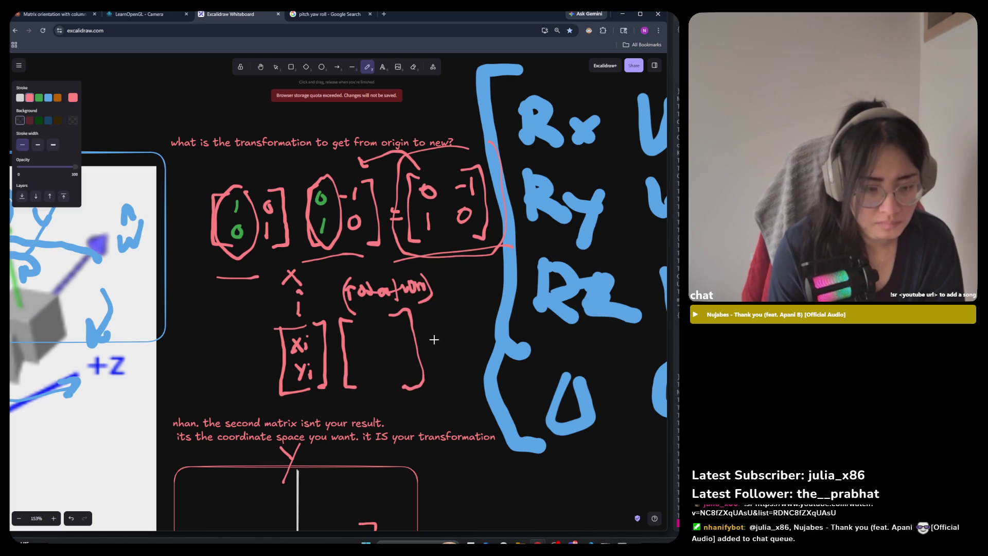
{"action": "left_click_drag", "start_coordinate": [432, 341], "coordinate": [447, 339]}
{"action": "mouse_move", "coordinate": [461, 299]}
{"action": "left_mouse_down"}
{"action": "mouse_move", "coordinate": [448, 304]}
{"action": "mouse_move", "coordinate": [454, 385]}
{"action": "mouse_move", "coordinate": [471, 378]}
{"action": "left_mouse_up"}
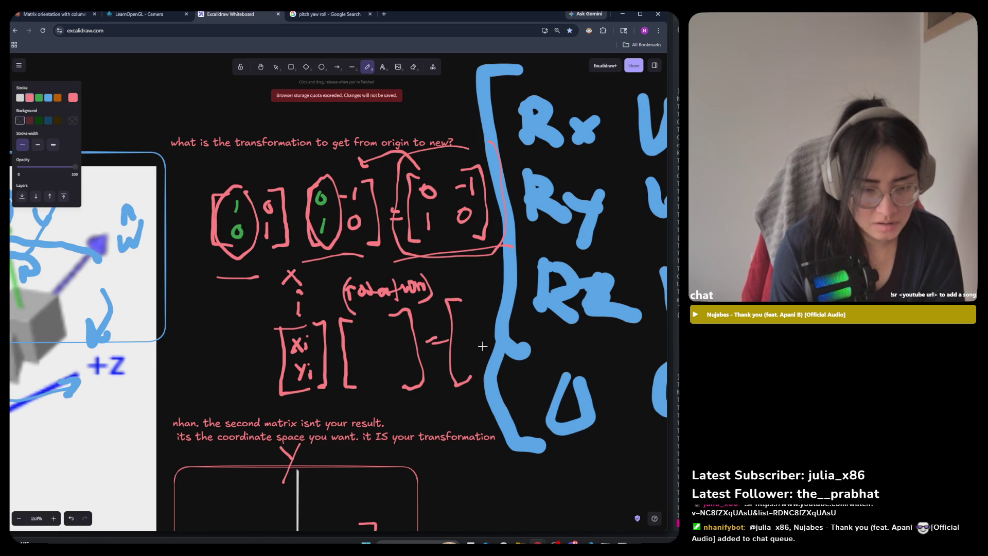
{"action": "mouse_move", "coordinate": [462, 281]}
{"action": "left_mouse_down"}
{"action": "mouse_move", "coordinate": [469, 286]}
{"action": "mouse_move", "coordinate": [474, 271]}
{"action": "mouse_move", "coordinate": [494, 316]}
{"action": "mouse_move", "coordinate": [497, 380]}
{"action": "left_mouse_up"}
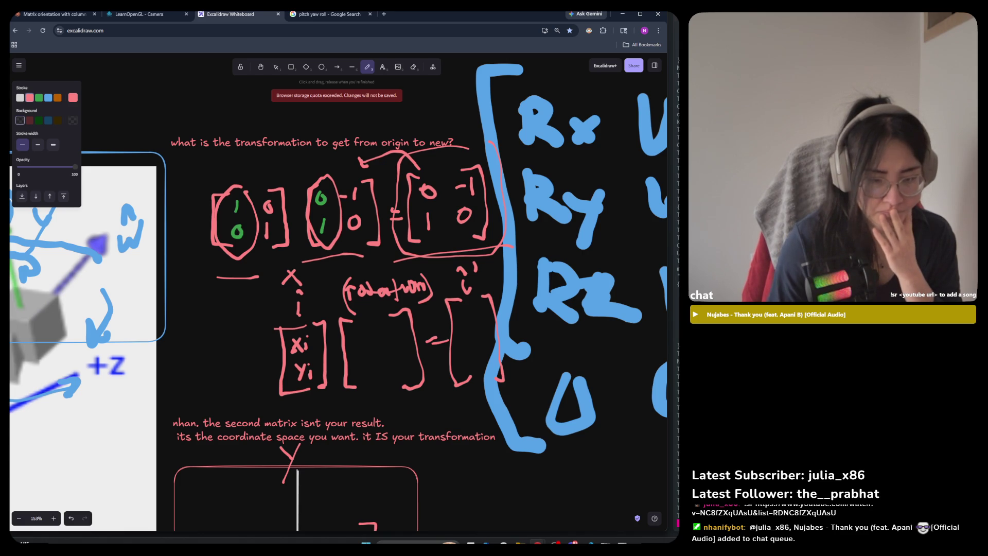
Step: Box-select the xi/yi rotation equation and move it left and down
{"action": "left_click", "coordinate": [276, 67]}
{"action": "mouse_move", "coordinate": [522, 274]}
{"action": "left_mouse_down"}
{"action": "mouse_move", "coordinate": [359, 386]}
{"action": "mouse_move", "coordinate": [254, 407]}
{"action": "mouse_move", "coordinate": [266, 404]}
{"action": "left_mouse_up"}
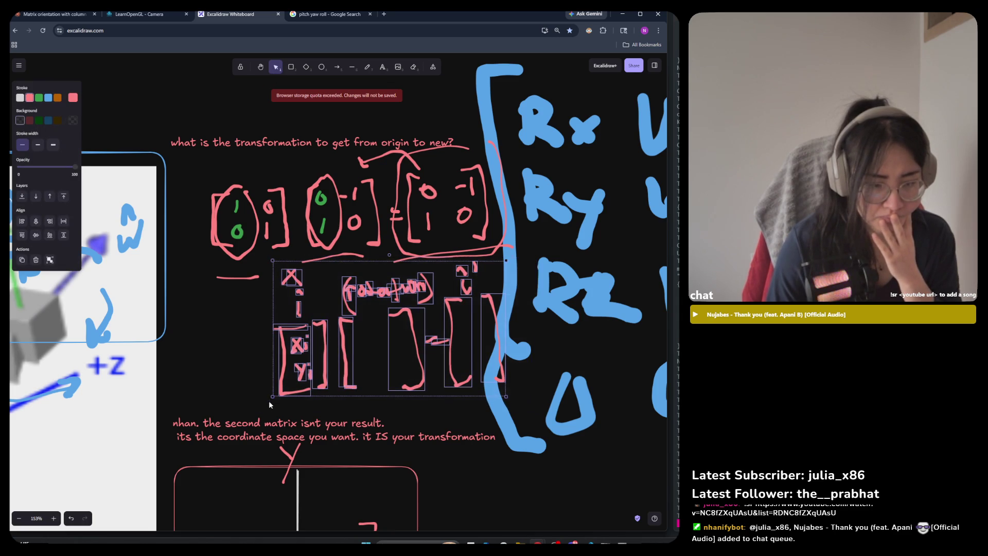
{"action": "mouse_move", "coordinate": [319, 365]}
{"action": "left_mouse_down"}
{"action": "mouse_move", "coordinate": [263, 380]}
{"action": "mouse_move", "coordinate": [269, 372]}
{"action": "left_mouse_up"}
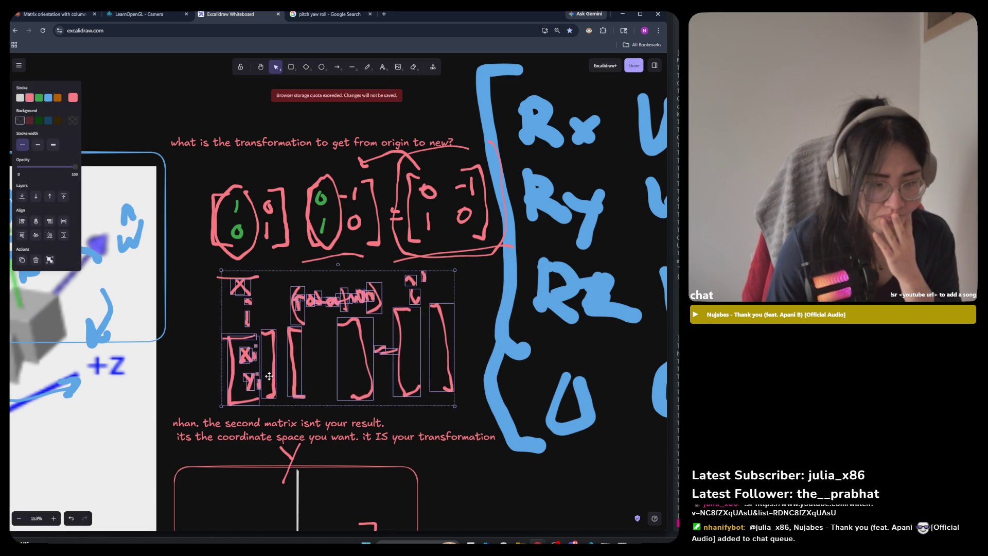
{"action": "left_click", "coordinate": [475, 301]}
Step: Move the small pink × sign up between the underlines
{"action": "left_click", "coordinate": [240, 284]}
{"action": "left_click", "coordinate": [265, 269]}
{"action": "left_click", "coordinate": [237, 287]}
{"action": "left_click_drag", "start_coordinate": [238, 287], "coordinate": [284, 266]}
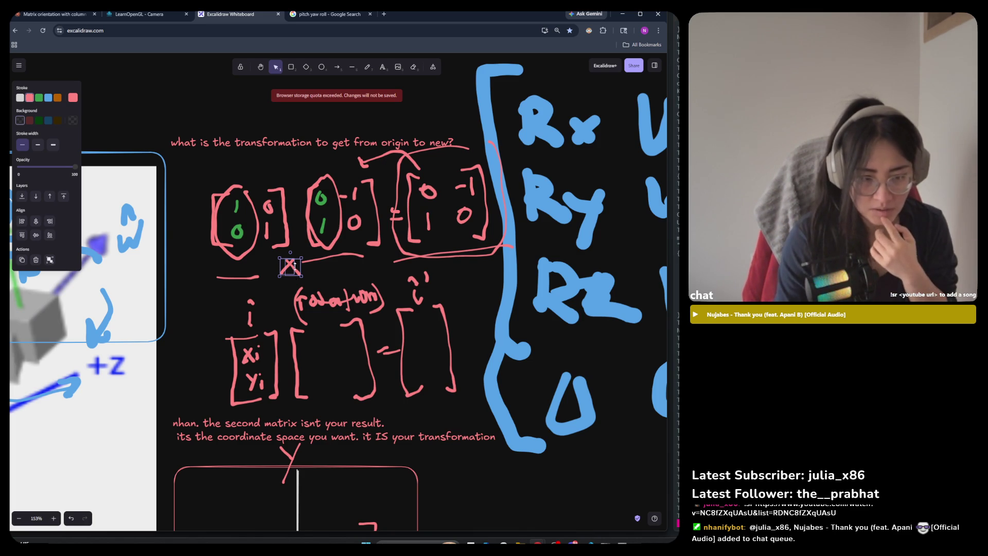
{"action": "left_click", "coordinate": [352, 67]}
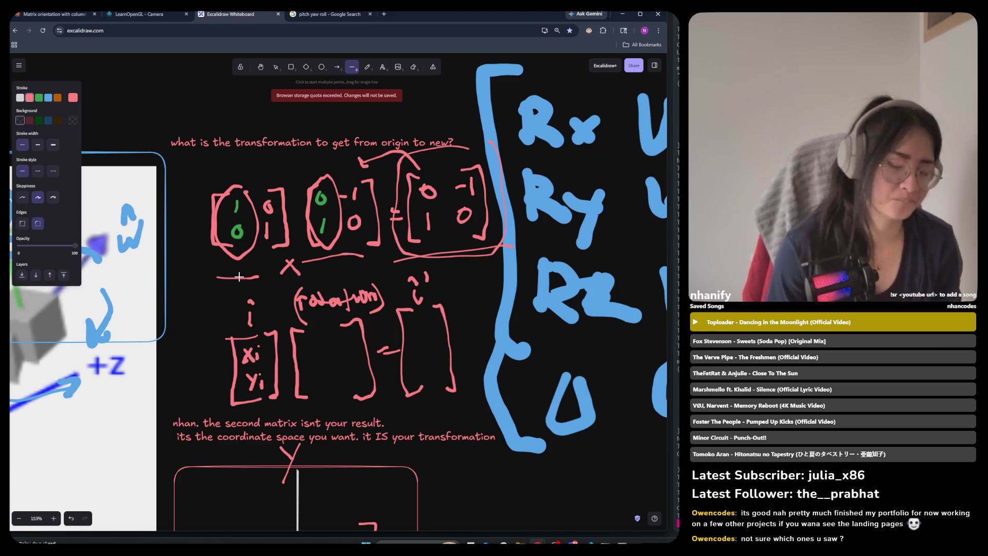
{"action": "scroll", "coordinate": [243, 278], "scroll_direction": "down", "scroll_amount": 3}
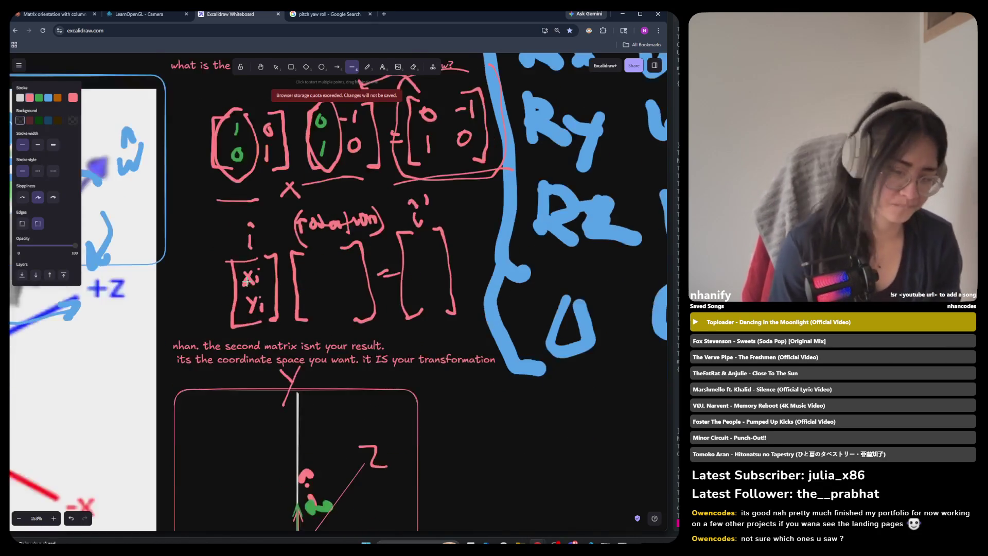
{"action": "scroll", "coordinate": [246, 279], "scroll_direction": "down", "scroll_amount": 2}
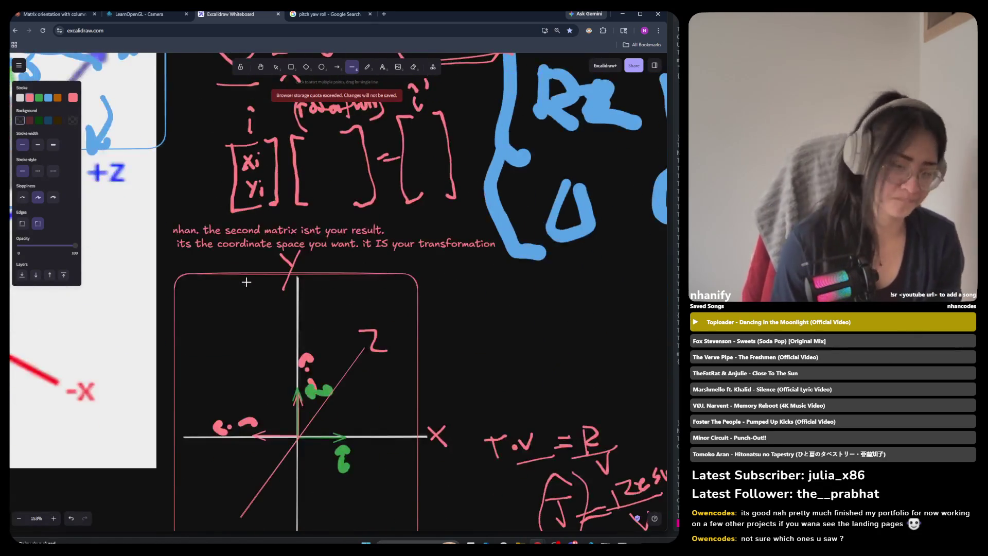
{"action": "scroll", "coordinate": [245, 285], "scroll_direction": "up", "scroll_amount": 5}
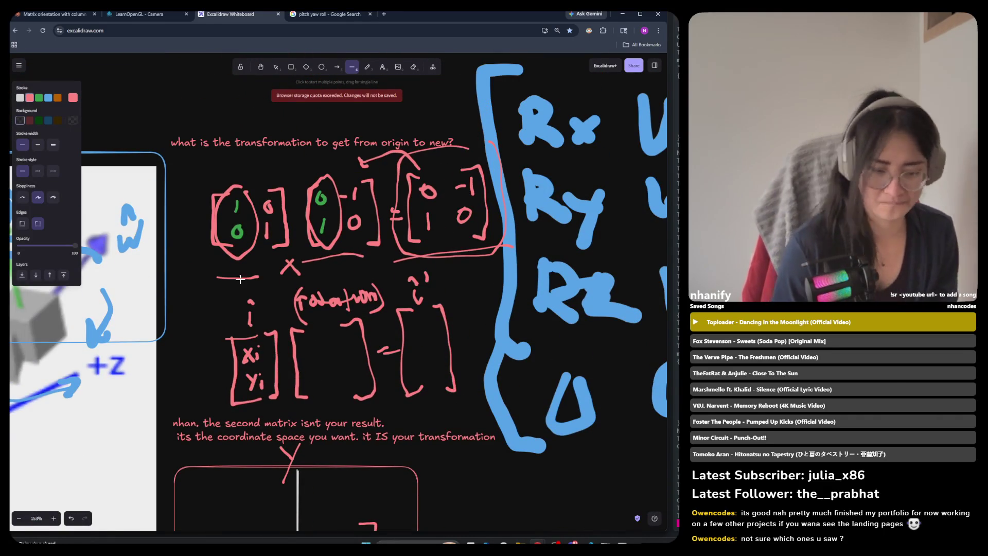
{"action": "scroll", "coordinate": [241, 287], "scroll_direction": "up", "scroll_amount": 1}
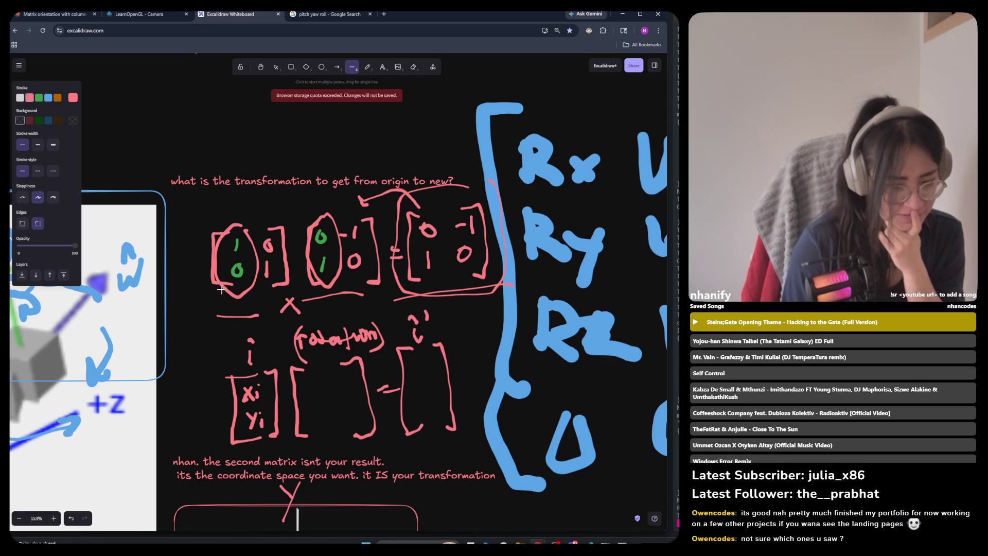
{"action": "scroll", "coordinate": [221, 290], "scroll_direction": "down", "scroll_amount": 1}
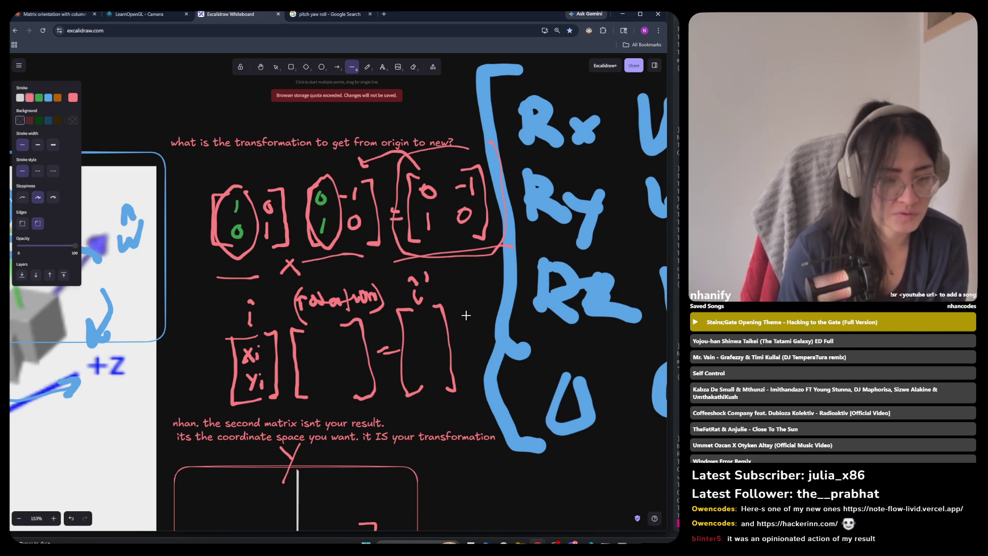
{"action": "scroll", "coordinate": [453, 314], "scroll_direction": "down", "scroll_amount": 4, "text": "ctrl"}
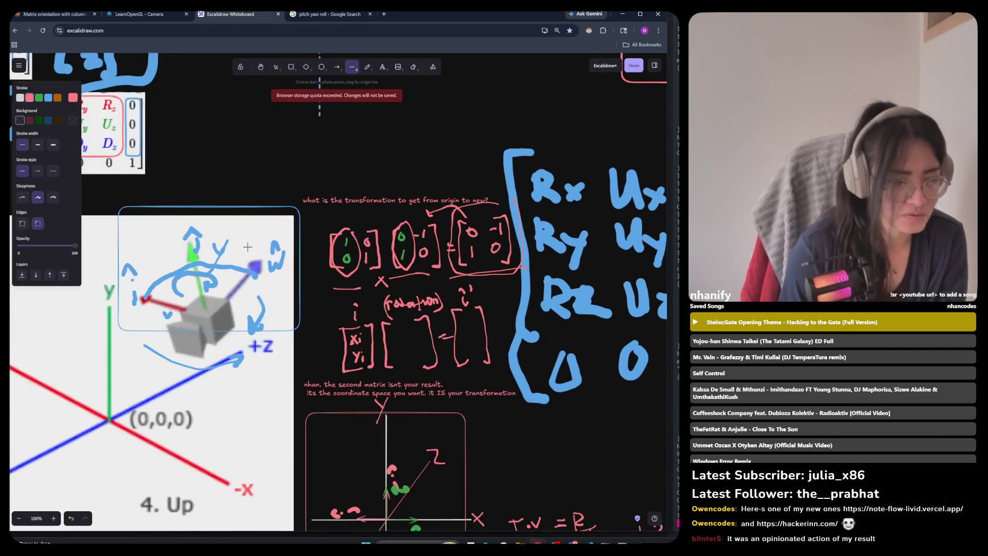
{"action": "scroll", "coordinate": [248, 249], "scroll_direction": "up", "scroll_amount": 1, "text": "ctrl"}
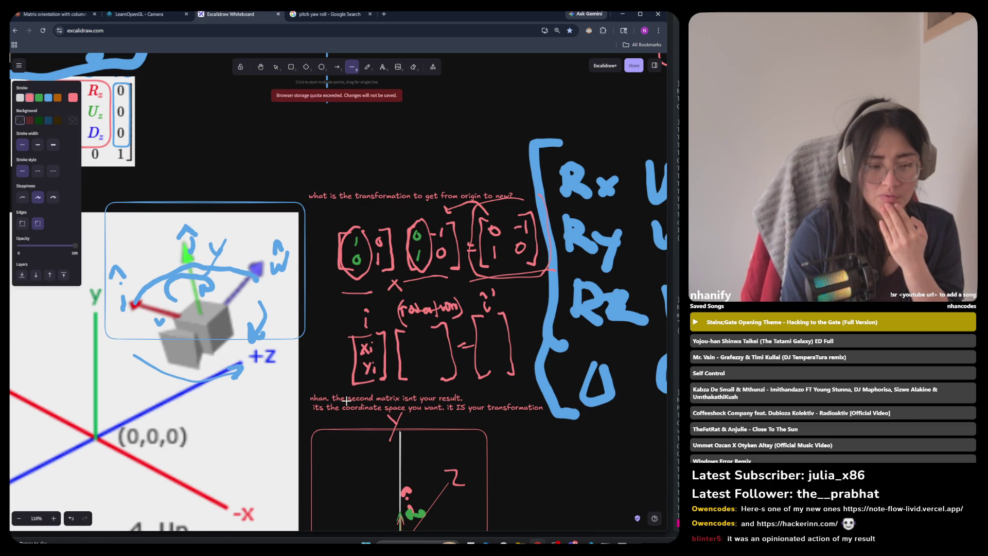
{"action": "scroll", "coordinate": [346, 400], "scroll_direction": "down", "scroll_amount": 3}
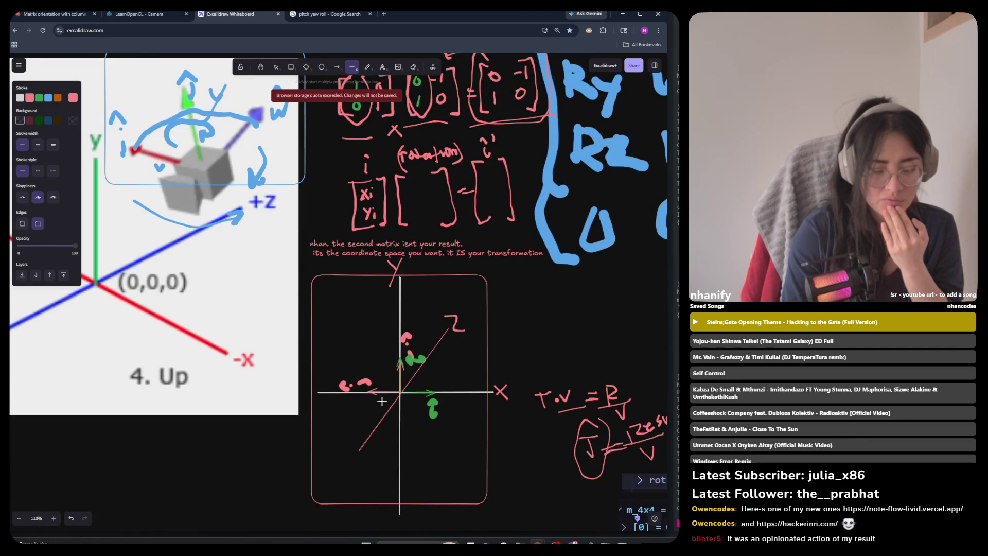
{"action": "scroll", "coordinate": [412, 369], "scroll_direction": "up", "scroll_amount": 3}
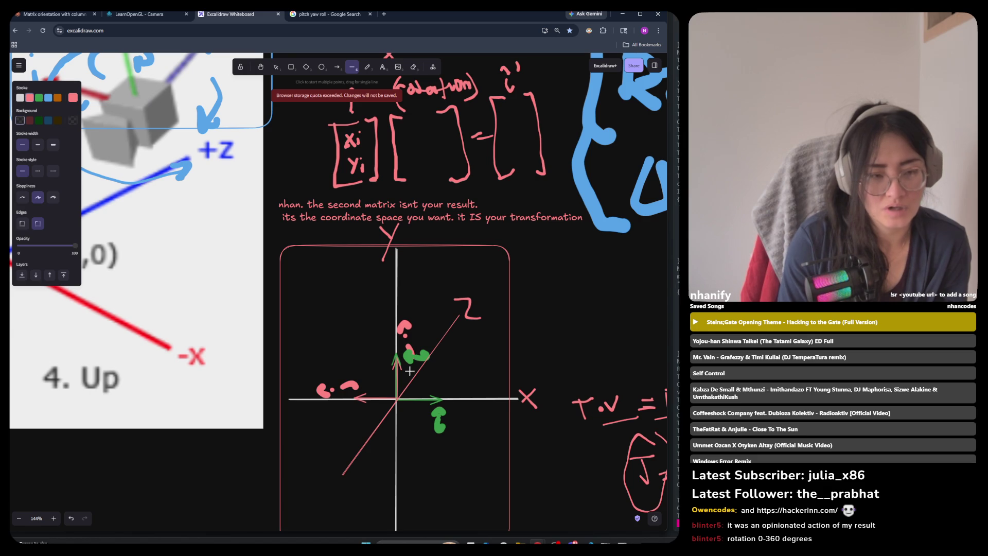
{"action": "key", "text": "v"}
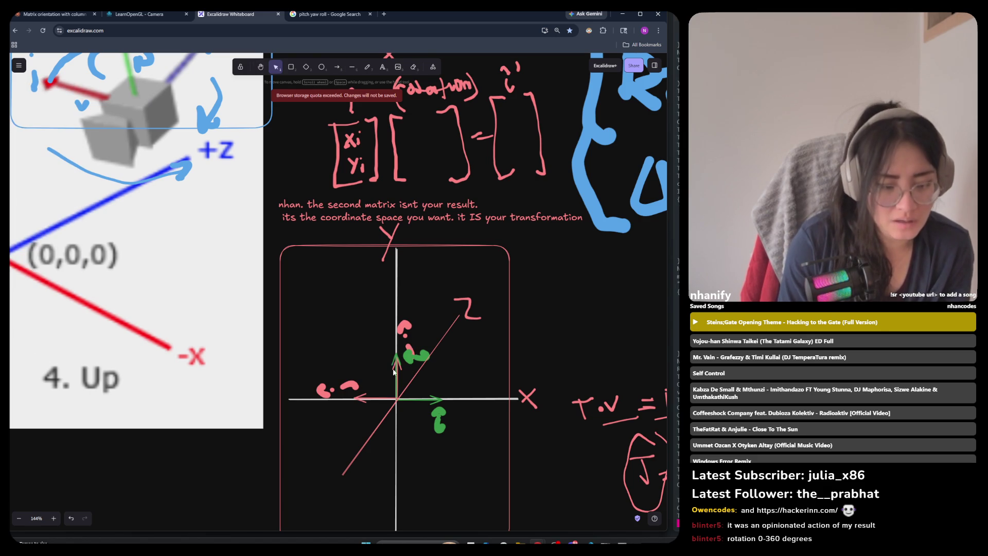
{"action": "left_click", "coordinate": [410, 344]}
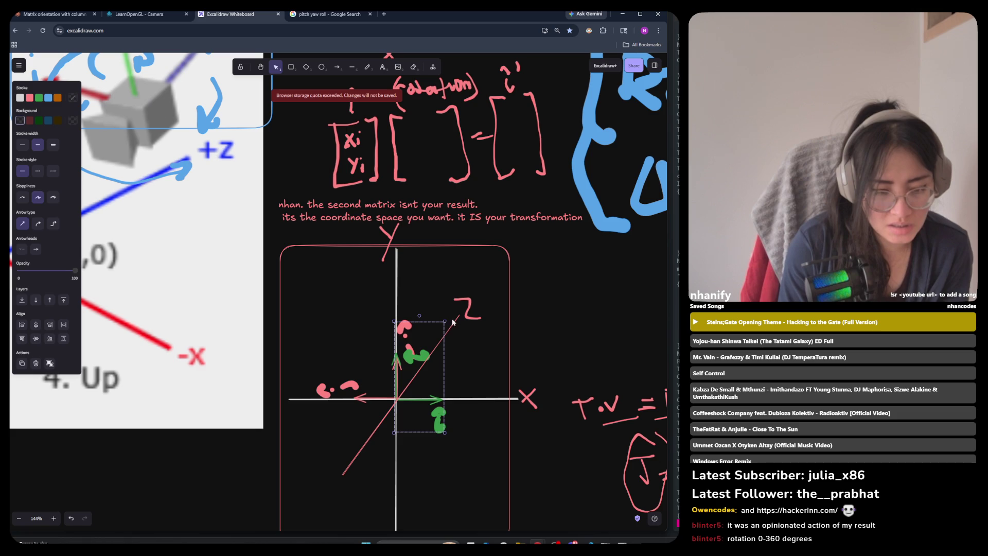
{"action": "key", "text": "Escape"}
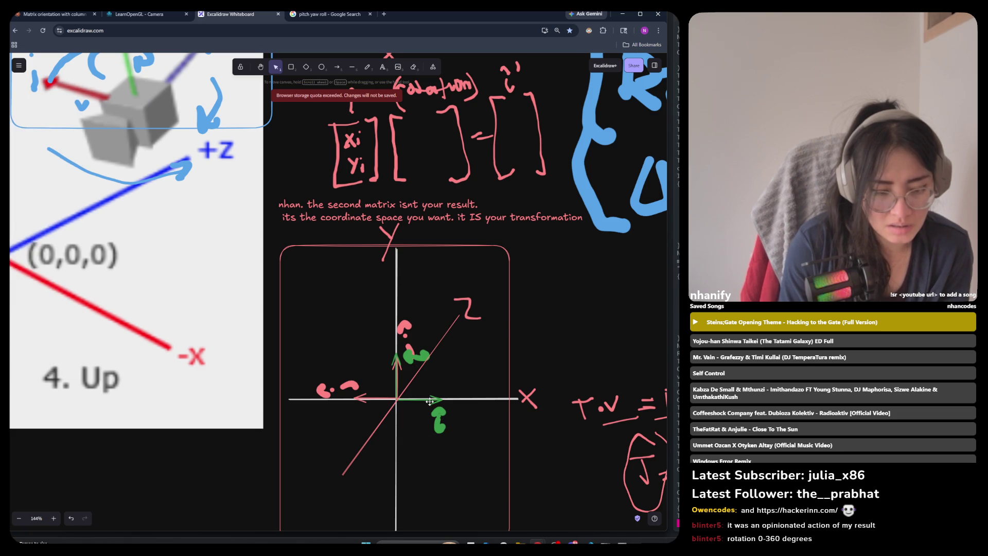
{"action": "left_click", "coordinate": [429, 401]}
{"action": "key", "text": "Escape"}
{"action": "left_click", "coordinate": [396, 361]}
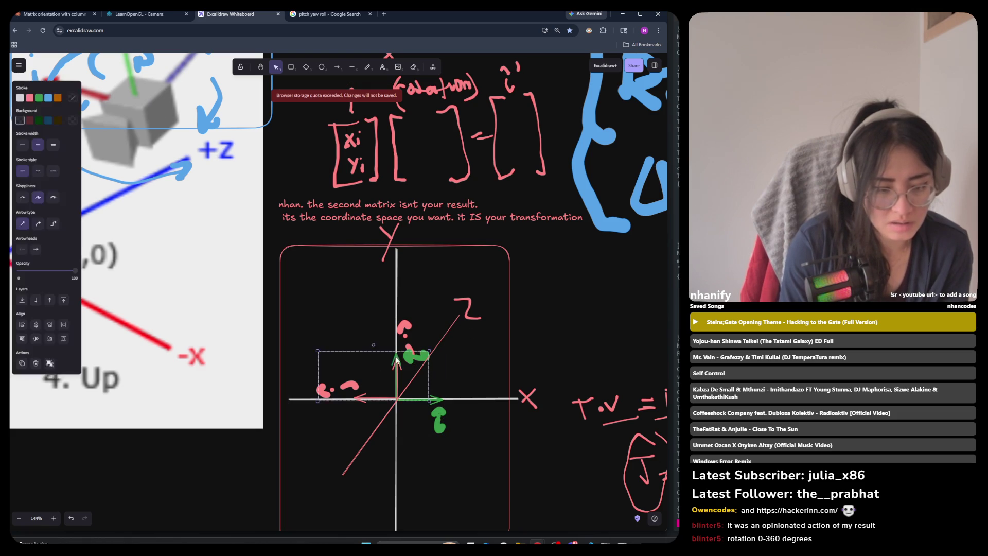
{"action": "left_click_drag", "start_coordinate": [389, 437], "coordinate": [449, 322]}
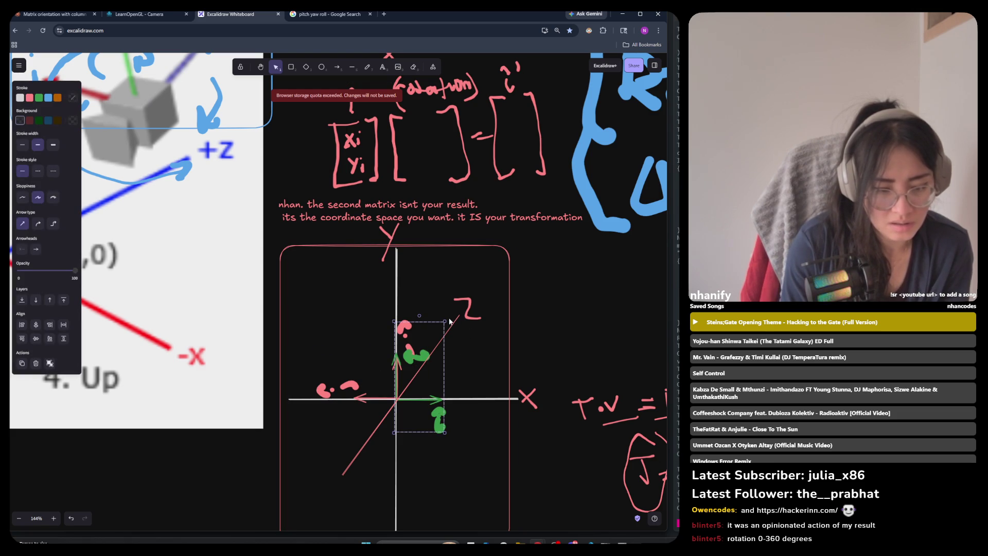
{"action": "scroll", "coordinate": [358, 211], "scroll_direction": "up", "scroll_amount": 4}
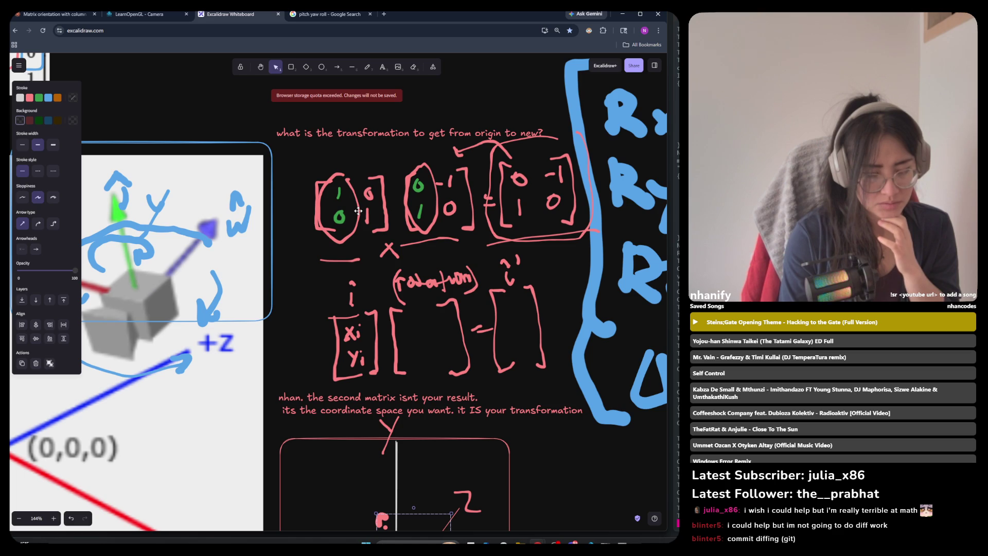
{"action": "scroll", "coordinate": [425, 261], "scroll_direction": "down", "scroll_amount": 1}
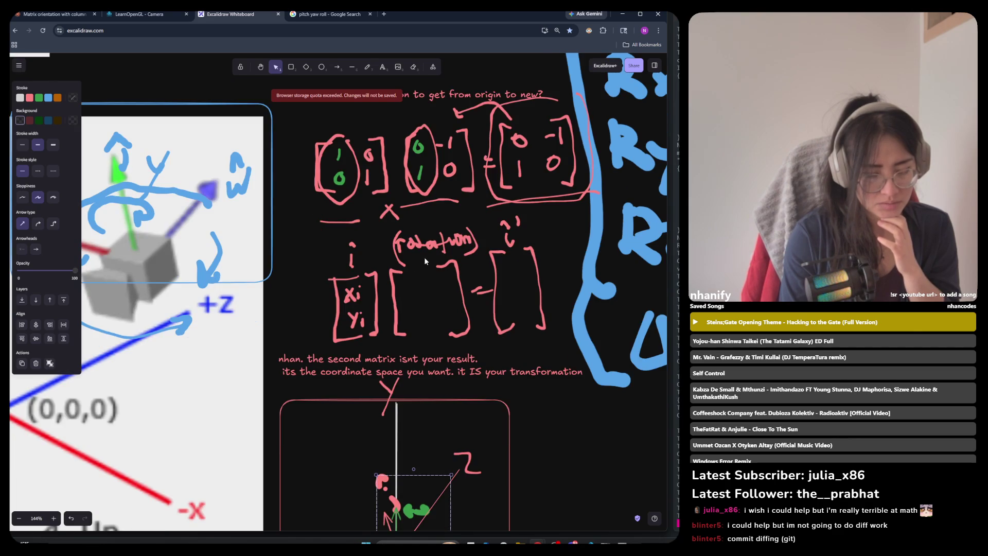
{"action": "scroll", "coordinate": [425, 260], "scroll_direction": "down", "scroll_amount": 3}
{"action": "scroll", "coordinate": [425, 261], "scroll_direction": "up", "scroll_amount": 3}
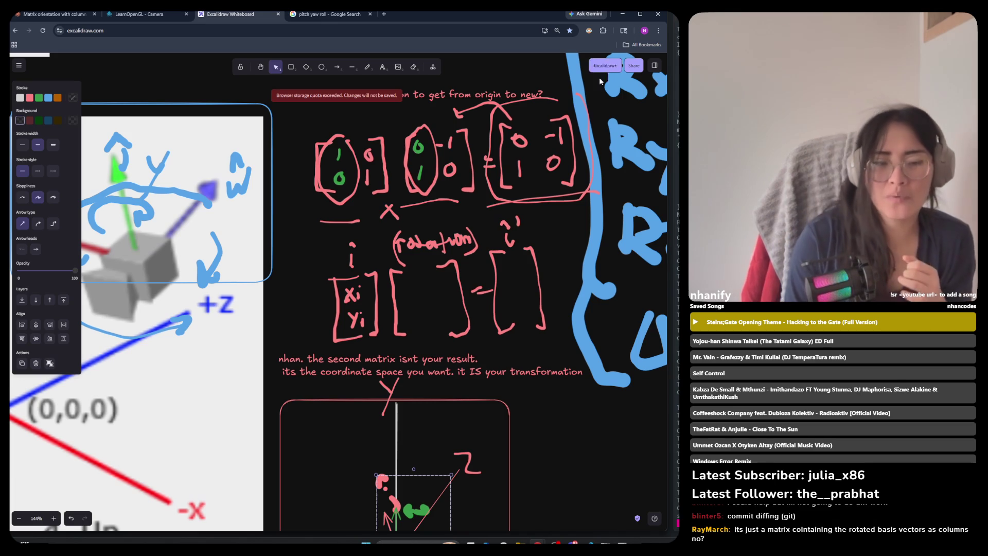
Step: Box-select the whole top matrix equation and shift it slightly left
{"action": "left_click_drag", "start_coordinate": [594, 98], "coordinate": [432, 185]}
{"action": "left_click_drag", "start_coordinate": [265, 239], "coordinate": [590, 98]}
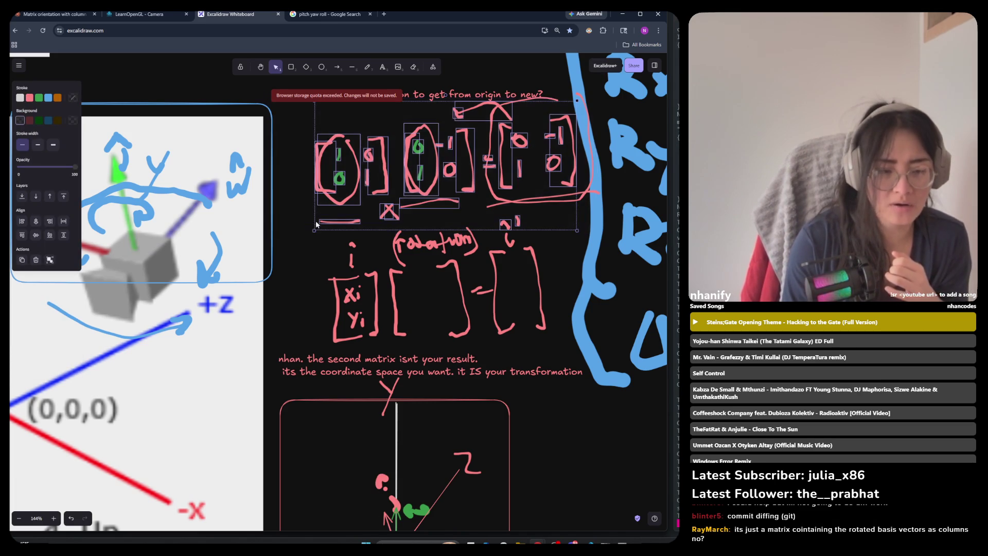
{"action": "left_click_drag", "start_coordinate": [413, 169], "coordinate": [394, 171]}
{"action": "left_click", "coordinate": [458, 197]}
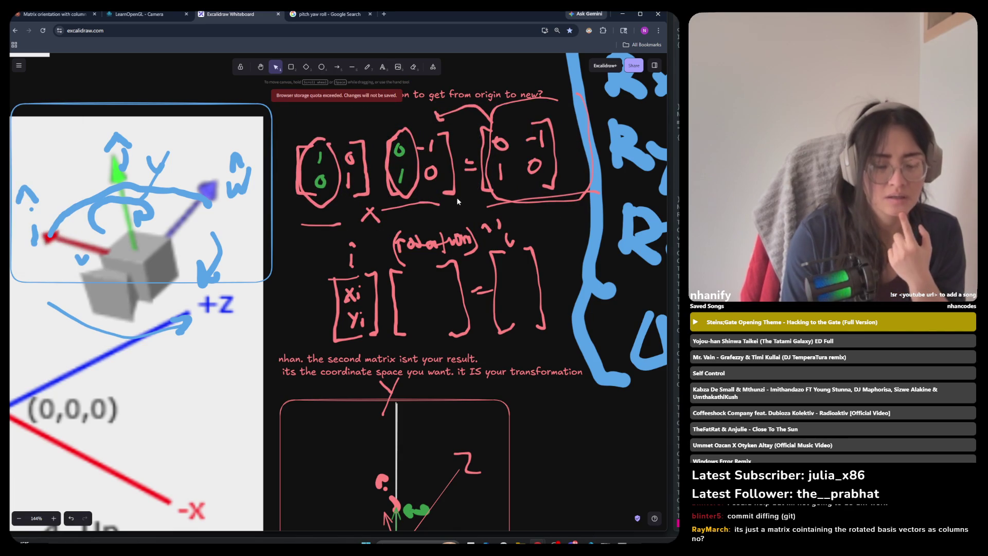
{"action": "scroll", "coordinate": [411, 228], "scroll_direction": "down", "scroll_amount": 2}
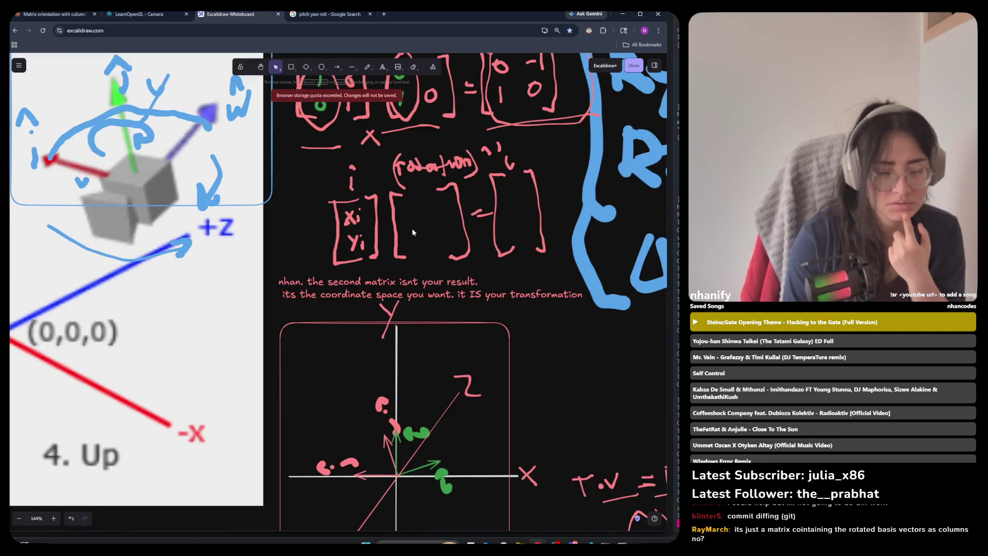
{"action": "scroll", "coordinate": [412, 229], "scroll_direction": "up", "scroll_amount": 2}
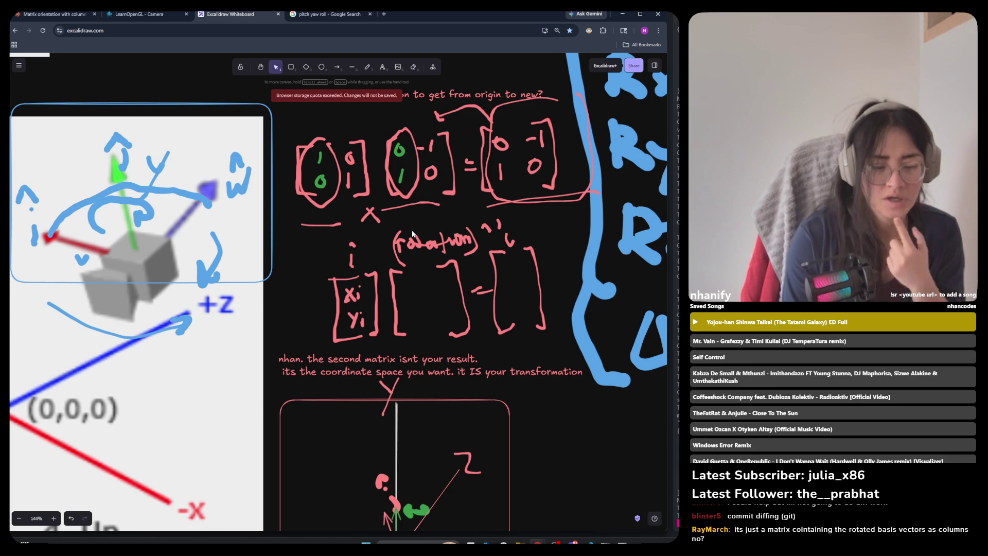
Step: Undo a stray edit, then box-select the rotation notes below the equation
{"action": "left_click", "coordinate": [478, 199]}
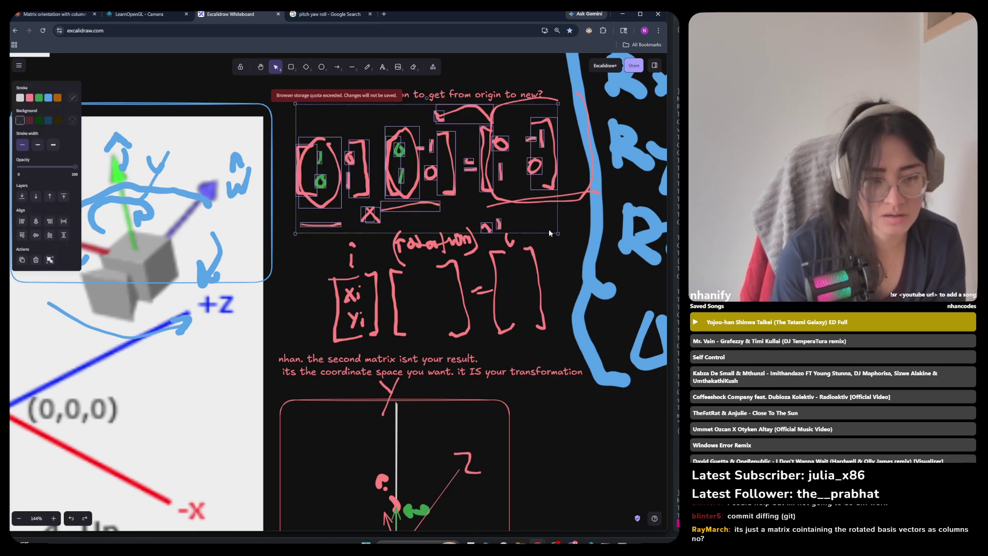
{"action": "key", "text": "ctrl+z"}
{"action": "left_click", "coordinate": [420, 147]}
{"action": "left_click", "coordinate": [416, 215]}
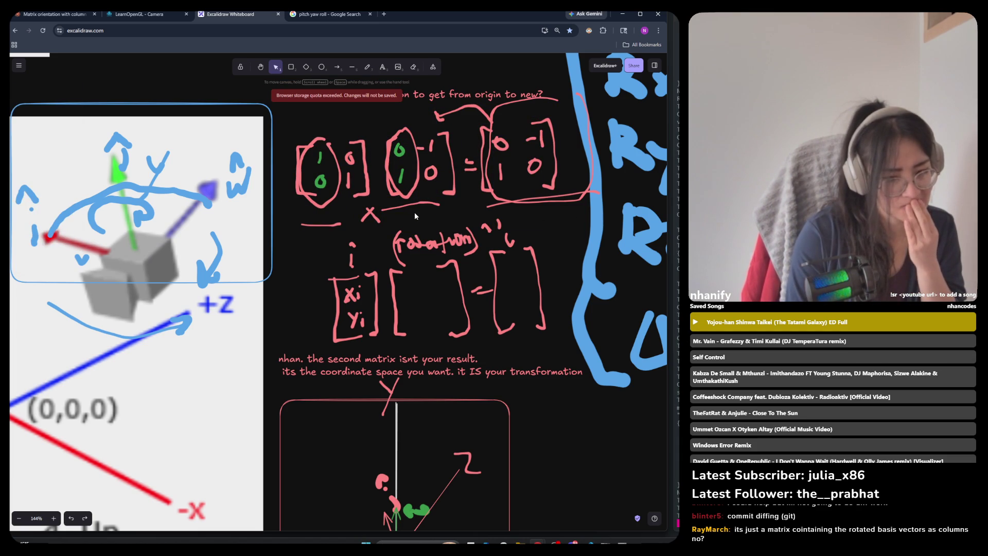
{"action": "scroll", "coordinate": [428, 205], "scroll_direction": "down", "scroll_amount": 5}
{"action": "scroll", "coordinate": [501, 242], "scroll_direction": "up", "scroll_amount": 1}
{"action": "mouse_move", "coordinate": [518, 215]}
{"action": "left_mouse_down"}
{"action": "mouse_move", "coordinate": [286, 340]}
{"action": "mouse_move", "coordinate": [328, 302]}
{"action": "mouse_move", "coordinate": [510, 445]}
{"action": "left_mouse_up"}
Step: Place the rotation notes right of the axes box and move a leftover stroke beside them
{"action": "left_click", "coordinate": [468, 215]}
{"action": "left_click", "coordinate": [468, 215]}
{"action": "mouse_move", "coordinate": [460, 216]}
{"action": "left_mouse_down"}
{"action": "mouse_move", "coordinate": [549, 305]}
{"action": "mouse_move", "coordinate": [578, 358]}
{"action": "left_mouse_up"}
Step: Select the pink and green basis arrows, reposition them and rotate them slightly
{"action": "left_click", "coordinate": [390, 420]}
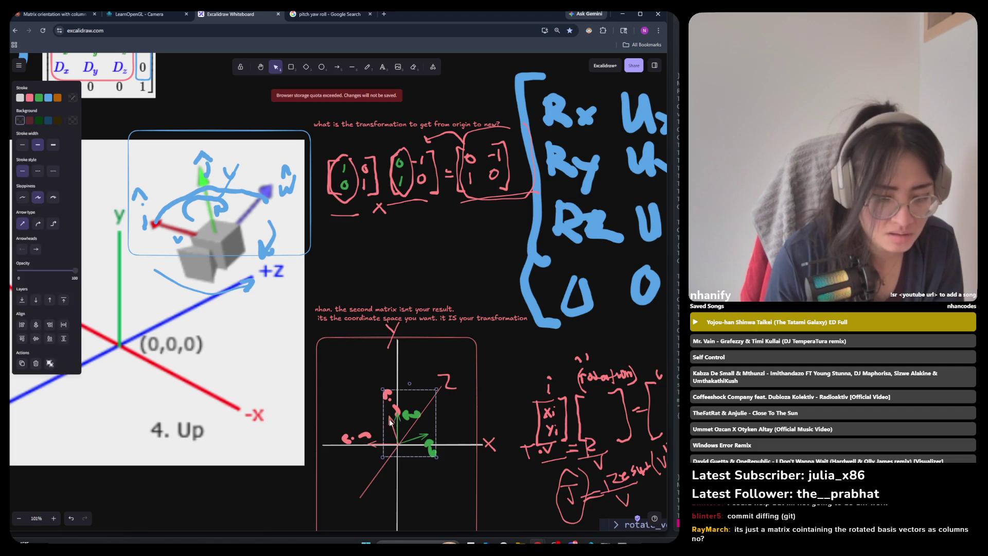
{"action": "scroll", "coordinate": [389, 420], "scroll_direction": "up", "scroll_amount": 5, "text": "ctrl"}
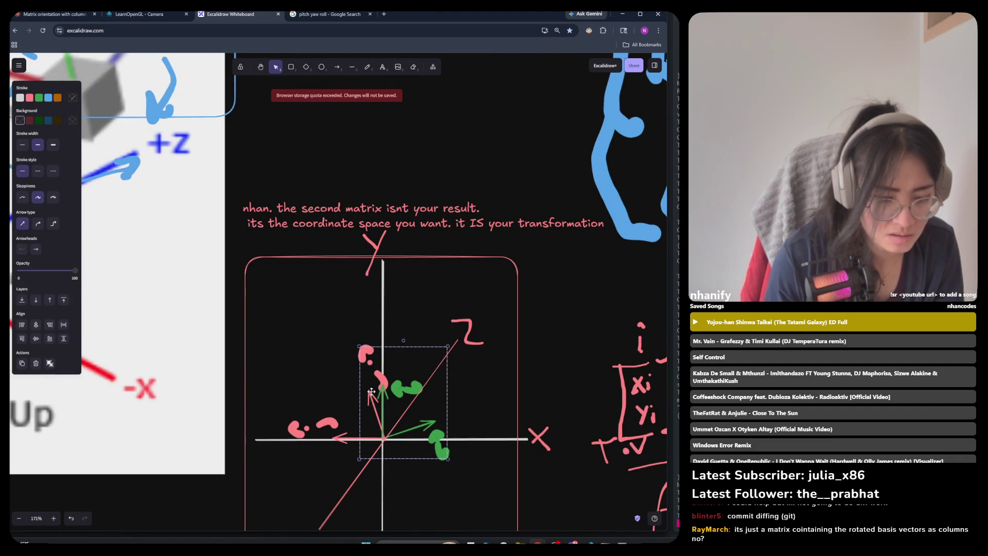
{"action": "left_click_drag", "start_coordinate": [366, 400], "coordinate": [367, 395]}
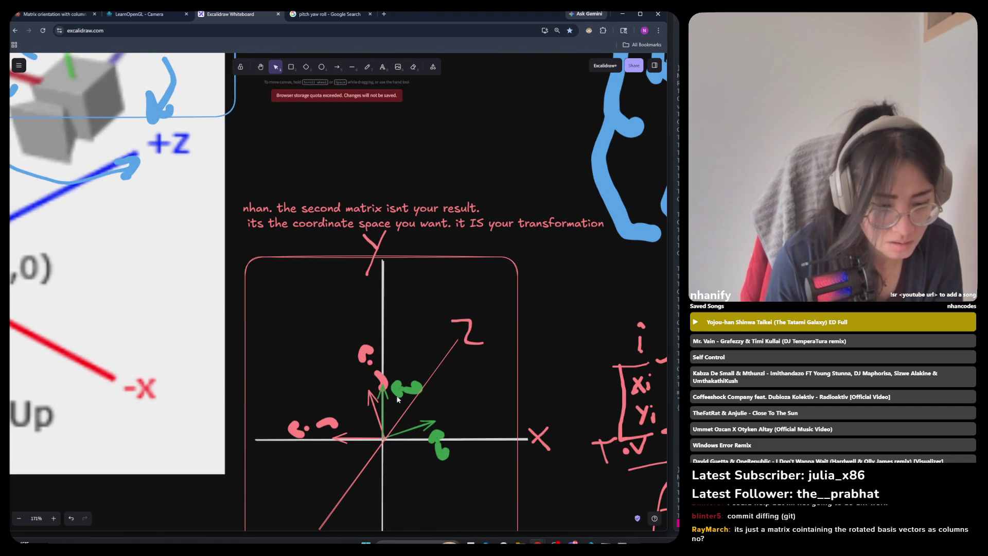
{"action": "left_click", "coordinate": [371, 401]}
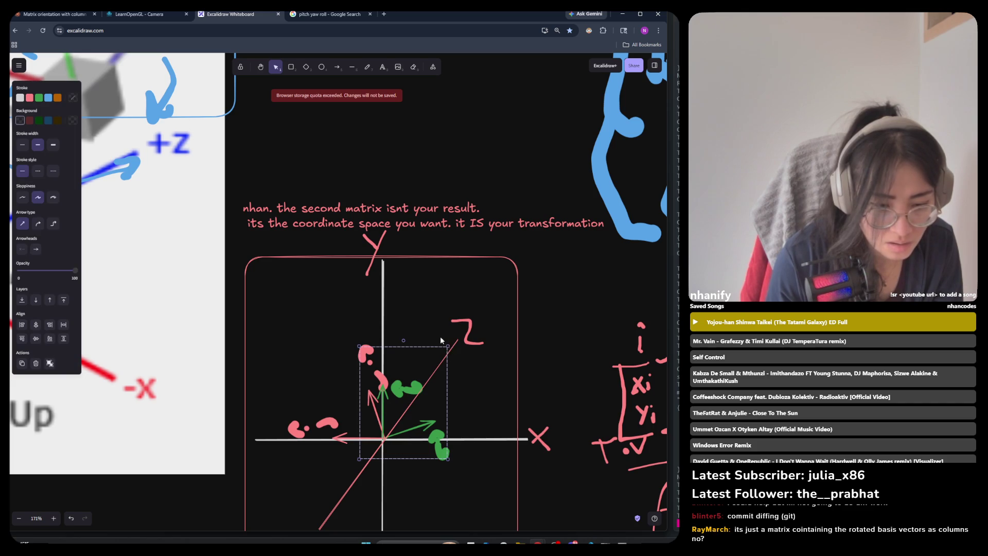
{"action": "left_click_drag", "start_coordinate": [422, 423], "coordinate": [419, 406]}
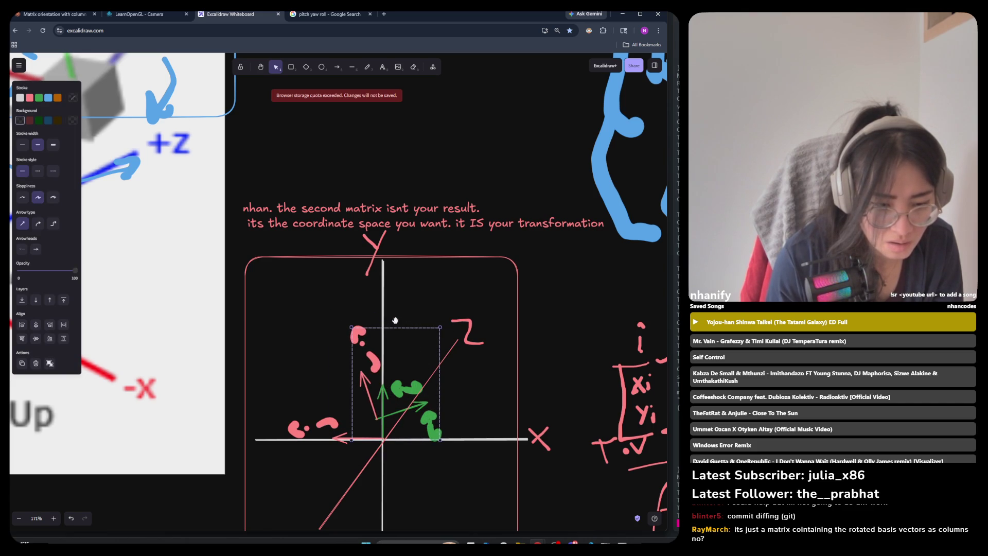
{"action": "mouse_move", "coordinate": [394, 322]}
{"action": "left_mouse_down"}
{"action": "mouse_move", "coordinate": [416, 328]}
{"action": "mouse_move", "coordinate": [394, 323]}
{"action": "left_mouse_up"}
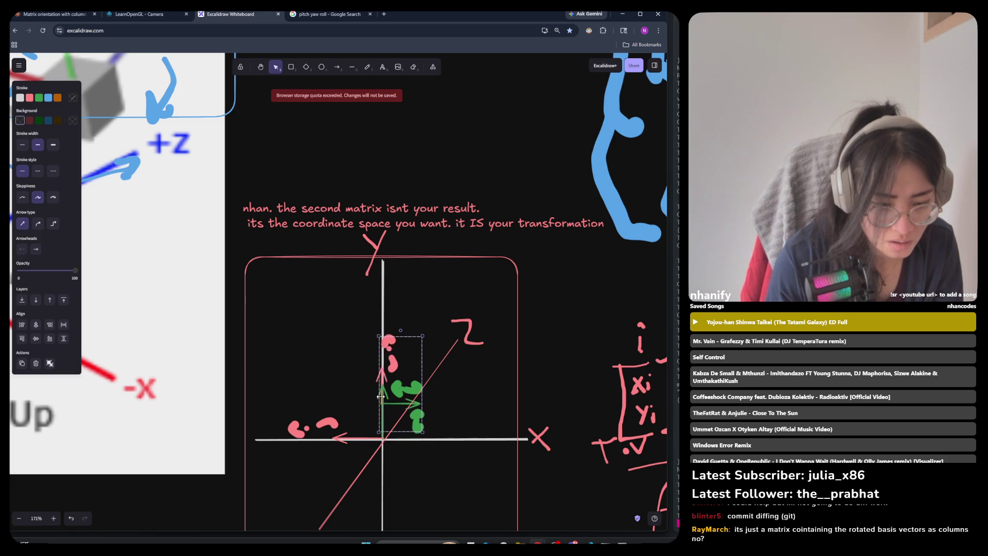
{"action": "left_click_drag", "start_coordinate": [365, 375], "coordinate": [382, 394]}
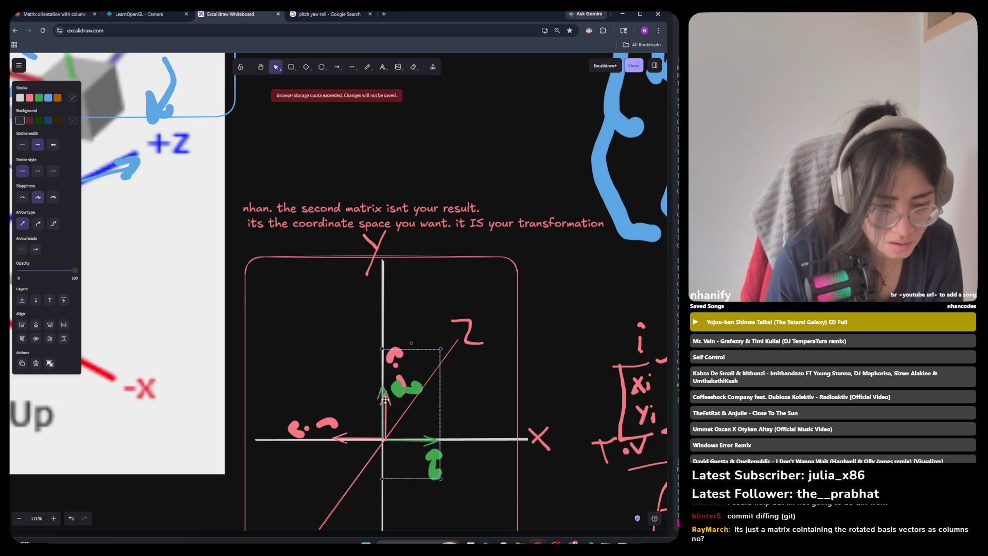
Step: Rotate the basis arrows about 35° counterclockwise and nudge them back to the origin
{"action": "left_click", "coordinate": [340, 436]}
{"action": "left_click", "coordinate": [340, 436]}
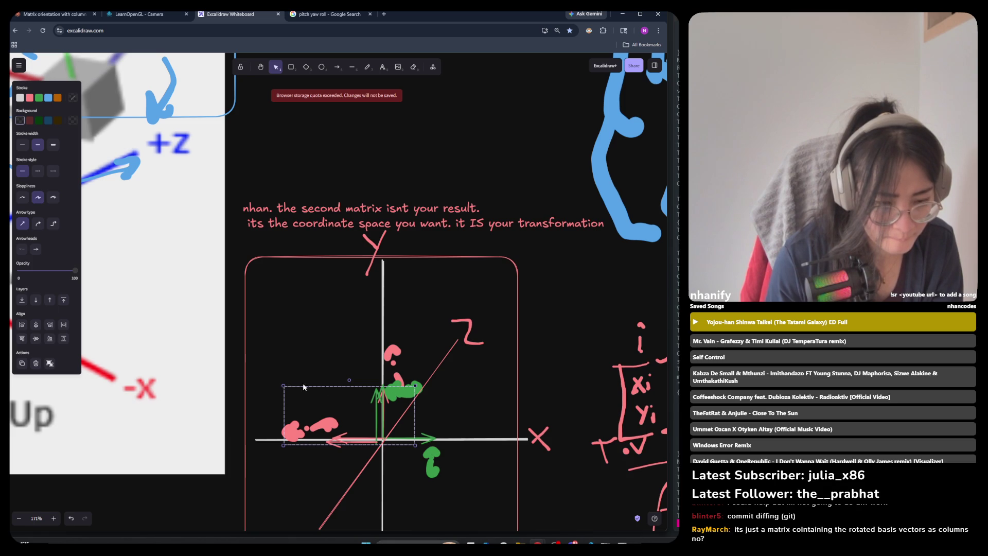
{"action": "mouse_move", "coordinate": [349, 380]}
{"action": "left_mouse_down"}
{"action": "mouse_move", "coordinate": [324, 378]}
{"action": "mouse_move", "coordinate": [337, 401]}
{"action": "mouse_move", "coordinate": [320, 421]}
{"action": "mouse_move", "coordinate": [317, 396]}
{"action": "mouse_move", "coordinate": [279, 386]}
{"action": "left_mouse_up"}
{"action": "left_click_drag", "start_coordinate": [318, 439], "coordinate": [328, 428]}
{"action": "scroll", "coordinate": [328, 428], "scroll_direction": "down", "scroll_amount": 3}
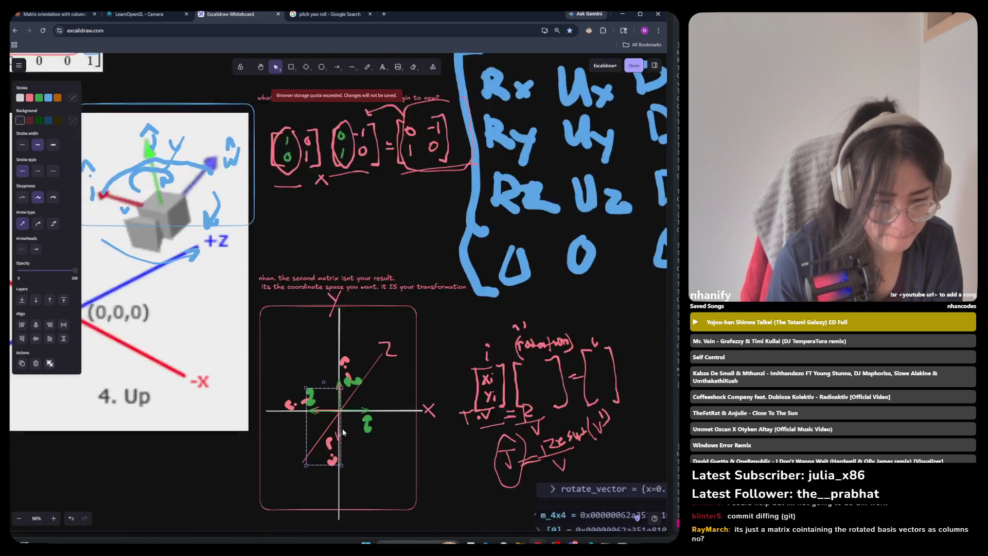
Step: Clear the selection, zoom out and pick the Draw pencil tool
{"action": "left_click", "coordinate": [370, 446]}
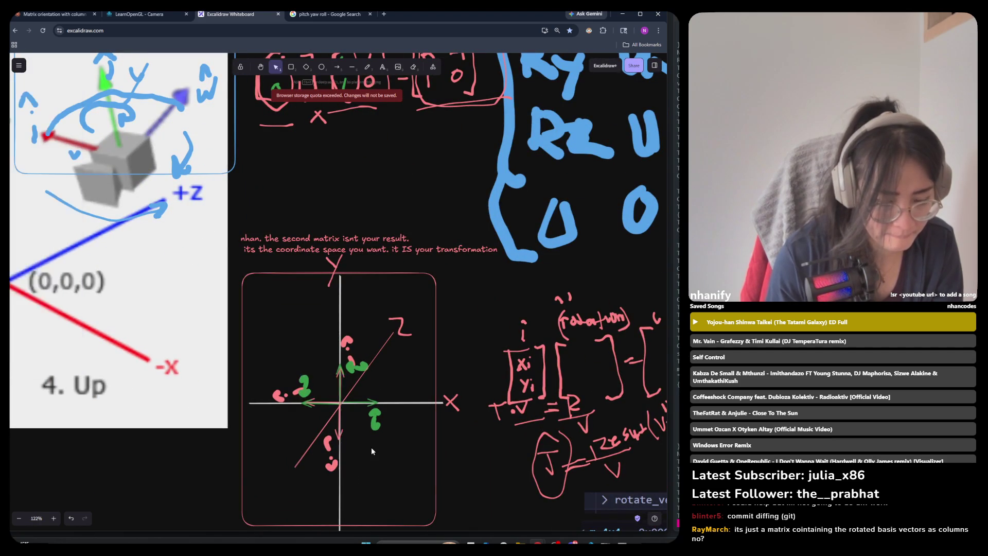
{"action": "scroll", "coordinate": [347, 454], "scroll_direction": "down", "scroll_amount": 3}
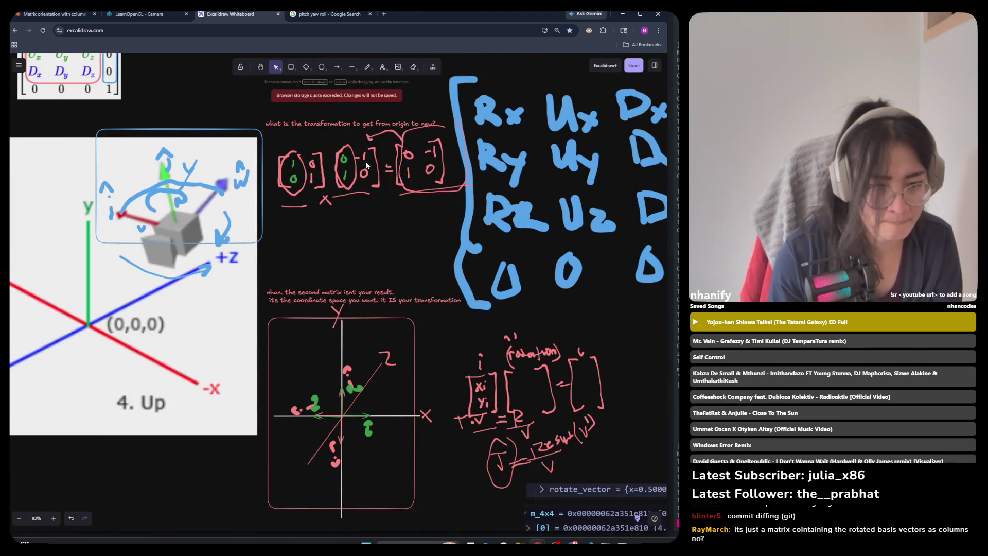
{"action": "left_click", "coordinate": [367, 67]}
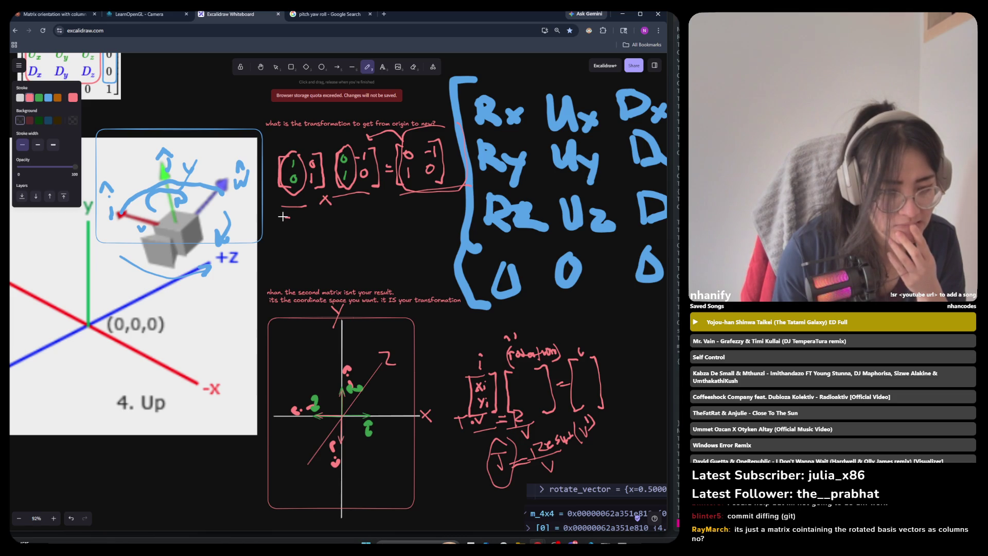
Step: Hand-draw the pink identity matrix [1 0; 0 1] in brackets, then begin a second matrix's left bracket
{"action": "mouse_move", "coordinate": [280, 227]}
{"action": "left_mouse_down"}
{"action": "mouse_move", "coordinate": [282, 255]}
{"action": "mouse_move", "coordinate": [291, 256]}
{"action": "left_mouse_up"}
{"action": "scroll", "coordinate": [296, 234], "scroll_direction": "up", "scroll_amount": 5}
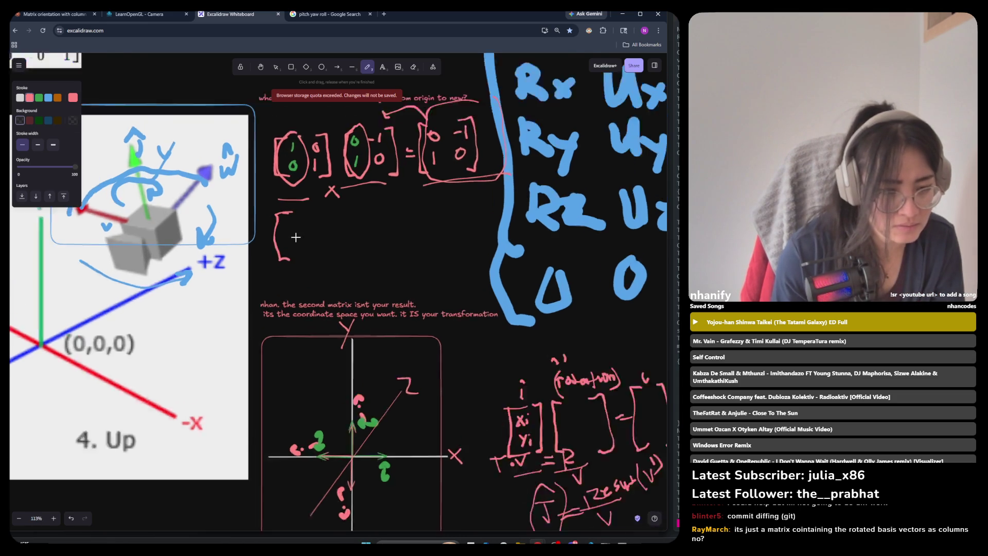
{"action": "left_click_drag", "start_coordinate": [296, 213], "coordinate": [296, 221]}
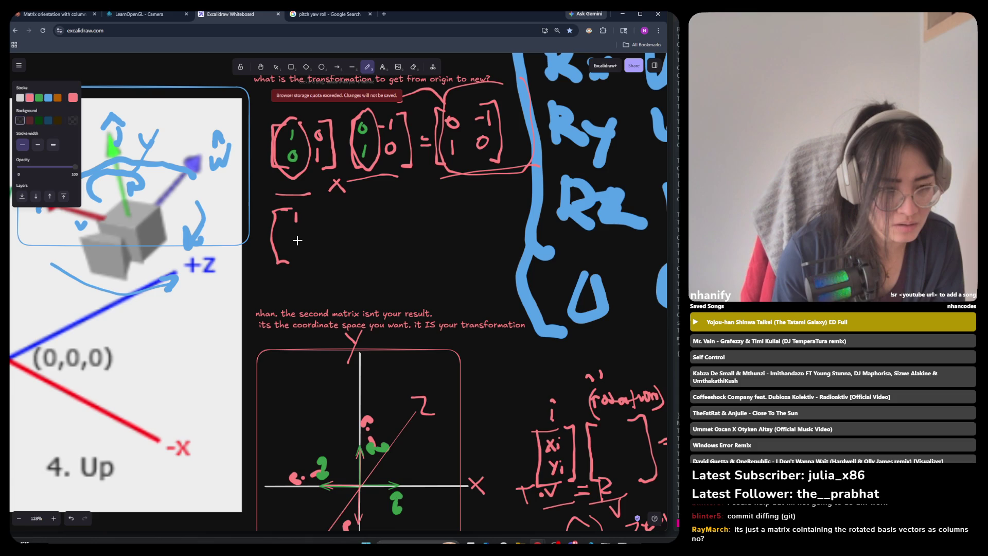
{"action": "mouse_move", "coordinate": [298, 240]}
{"action": "left_mouse_down"}
{"action": "mouse_move", "coordinate": [316, 214]}
{"action": "mouse_move", "coordinate": [320, 253]}
{"action": "left_mouse_up"}
{"action": "left_click_drag", "start_coordinate": [332, 206], "coordinate": [330, 260]}
{"action": "key", "text": "ctrl+z"}
{"action": "mouse_move", "coordinate": [326, 205]}
{"action": "left_mouse_down"}
{"action": "mouse_move", "coordinate": [335, 257]}
{"action": "mouse_move", "coordinate": [323, 265]}
{"action": "left_mouse_up"}
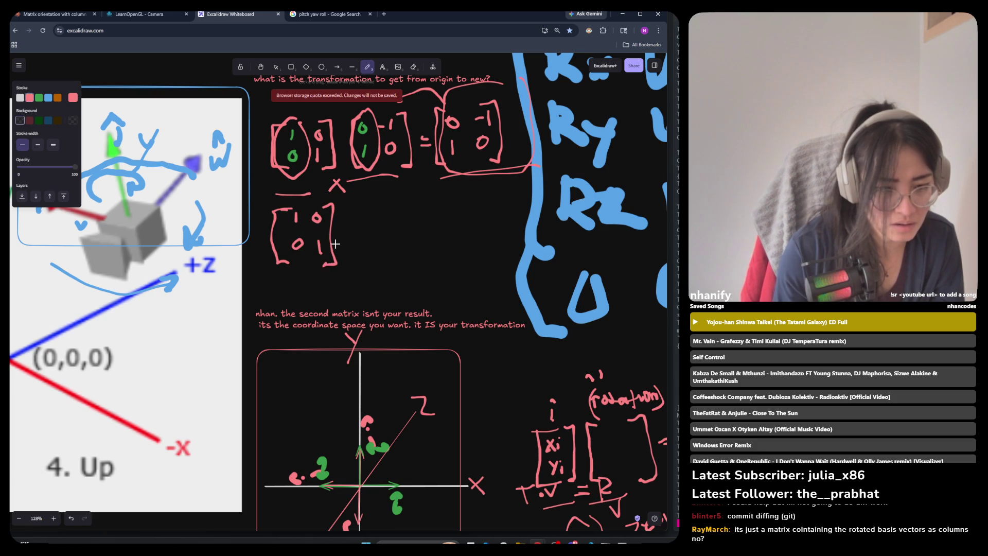
{"action": "left_click_drag", "start_coordinate": [353, 203], "coordinate": [352, 273]}
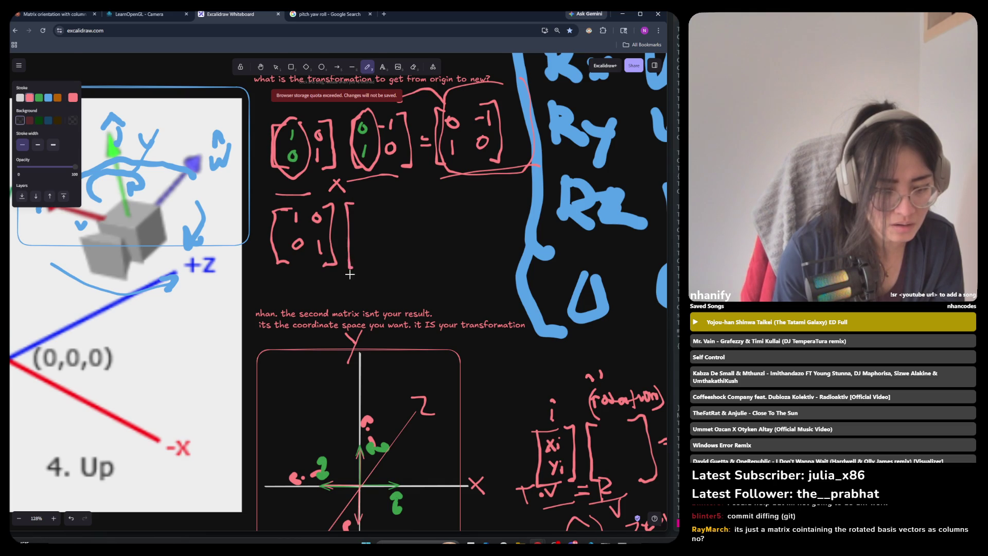
Step: Nudge the green and pink axis marks slightly down, then return to the pencil
{"action": "scroll", "coordinate": [352, 273], "scroll_direction": "down", "scroll_amount": 3}
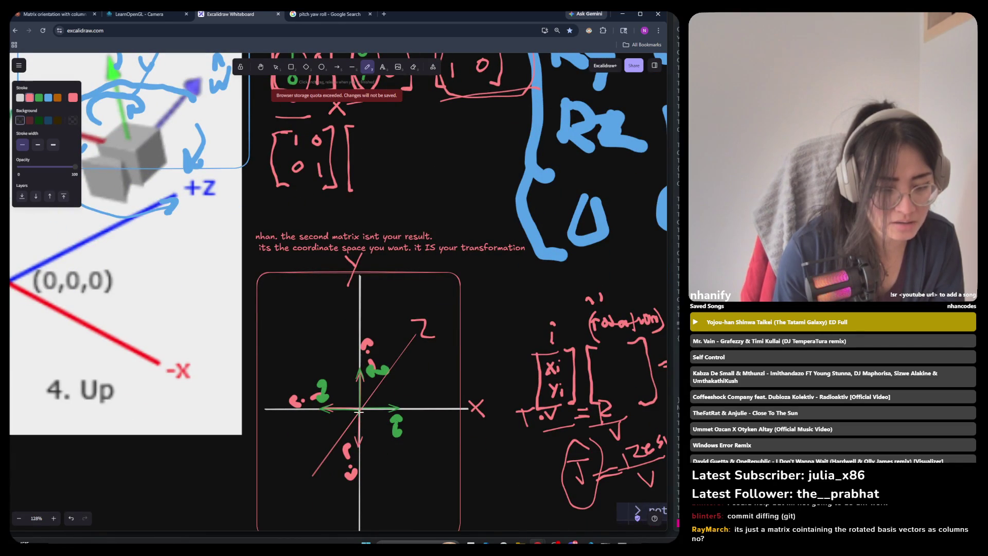
{"action": "key", "text": "v"}
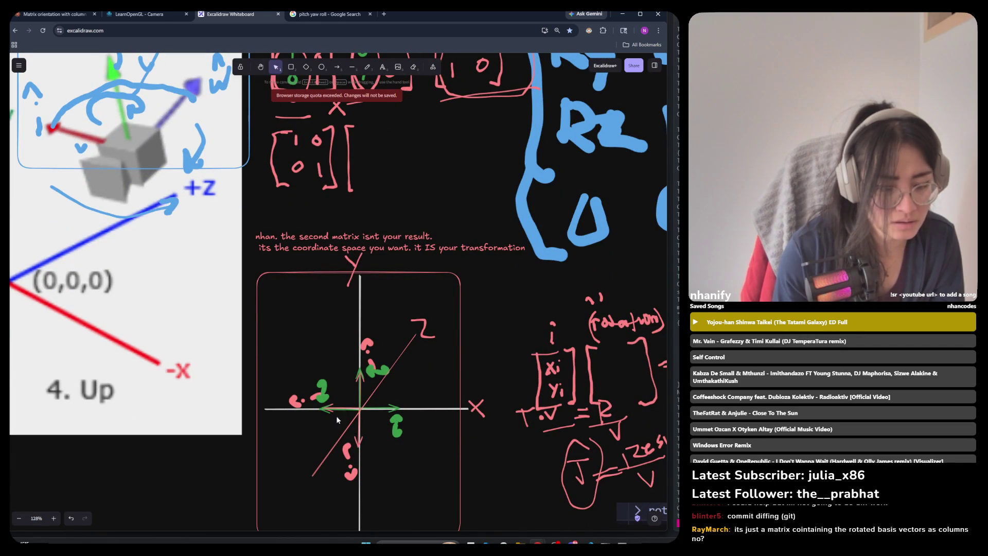
{"action": "left_click_drag", "start_coordinate": [337, 411], "coordinate": [338, 421]}
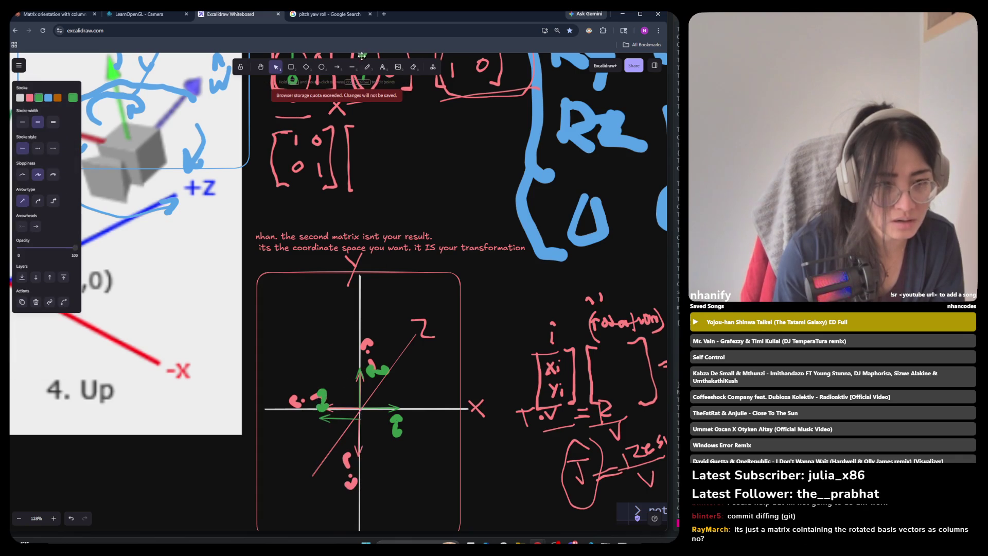
{"action": "left_click", "coordinate": [367, 71]}
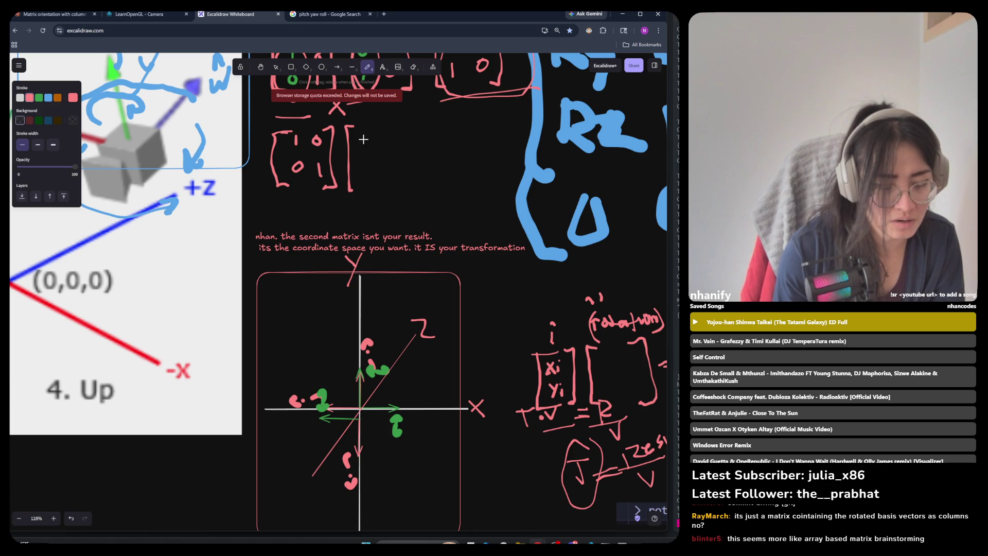
{"action": "key", "text": "v"}
{"action": "left_click_drag", "start_coordinate": [340, 403], "coordinate": [336, 410]}
{"action": "left_click", "coordinate": [366, 67]}
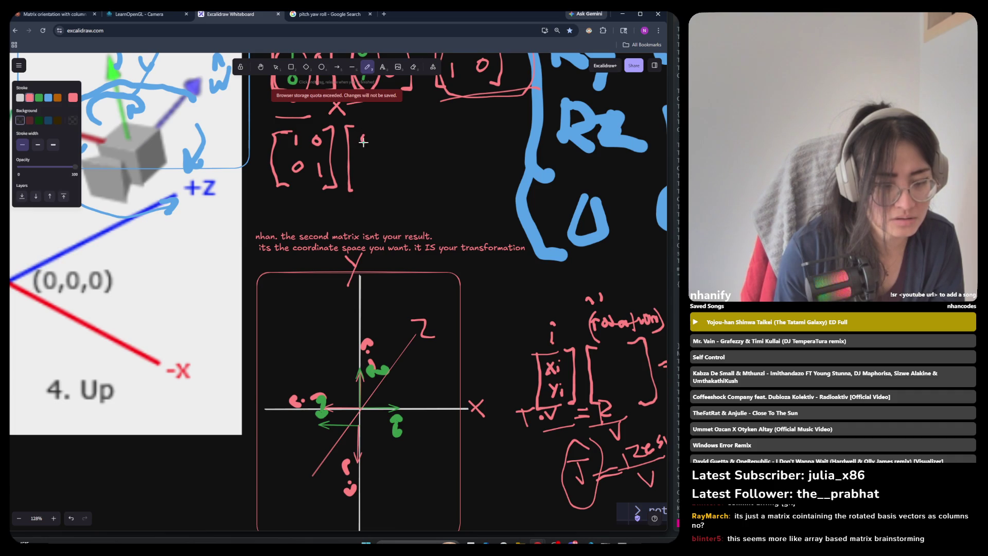
Step: Fill the second matrix with -1, 0, 0, -1, close it, and draw an equals sign
{"action": "mouse_move", "coordinate": [372, 132]}
{"action": "left_mouse_down"}
{"action": "mouse_move", "coordinate": [368, 178]}
{"action": "mouse_move", "coordinate": [372, 168]}
{"action": "left_mouse_up"}
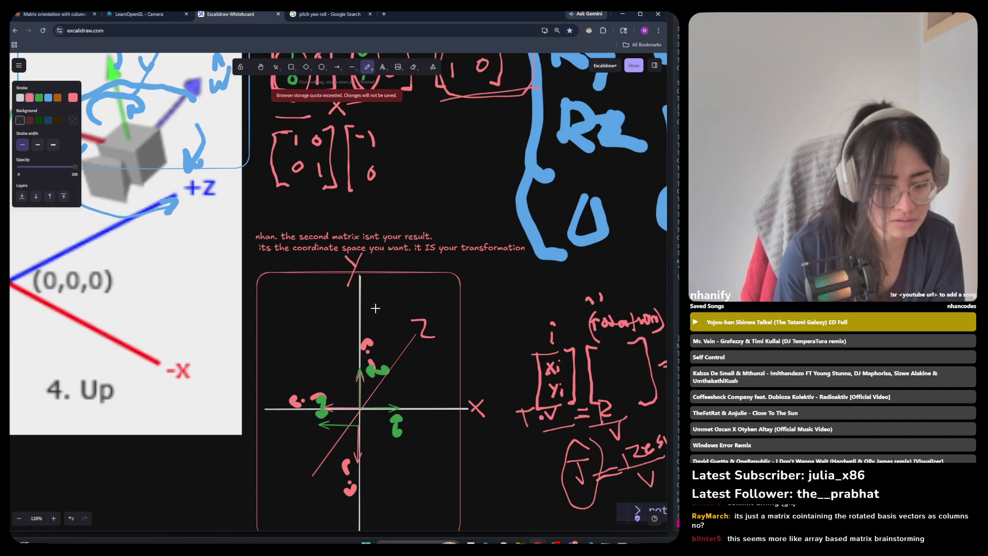
{"action": "mouse_move", "coordinate": [395, 129]}
{"action": "left_mouse_down"}
{"action": "mouse_move", "coordinate": [392, 139]}
{"action": "mouse_move", "coordinate": [395, 129]}
{"action": "left_mouse_up"}
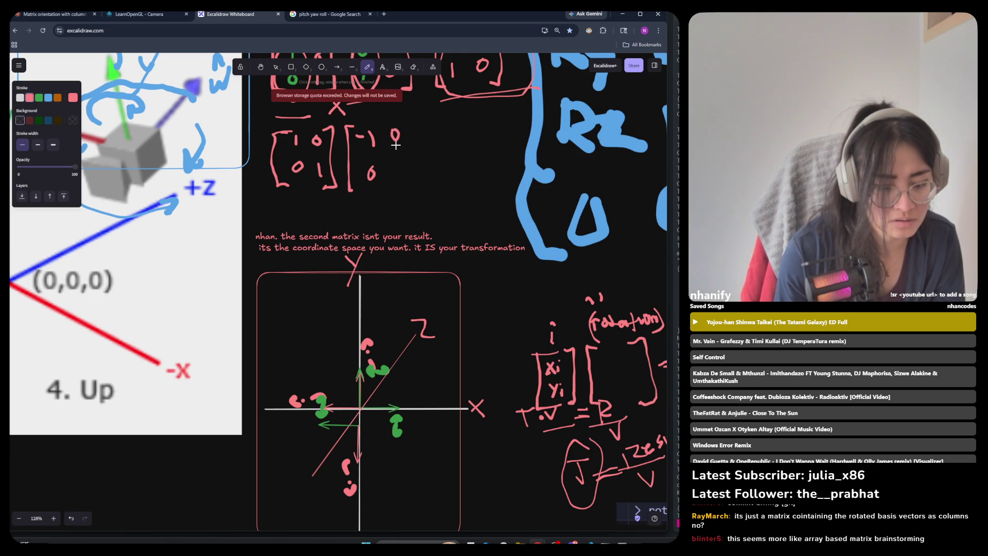
{"action": "left_click_drag", "start_coordinate": [390, 166], "coordinate": [397, 165]}
{"action": "left_click_drag", "start_coordinate": [401, 161], "coordinate": [403, 176]}
{"action": "mouse_move", "coordinate": [397, 122]}
{"action": "left_mouse_down"}
{"action": "mouse_move", "coordinate": [409, 120]}
{"action": "mouse_move", "coordinate": [405, 182]}
{"action": "mouse_move", "coordinate": [408, 165]}
{"action": "left_mouse_up"}
{"action": "scroll", "coordinate": [342, 186], "scroll_direction": "down", "scroll_amount": 1}
{"action": "left_click_drag", "start_coordinate": [402, 172], "coordinate": [409, 170]}
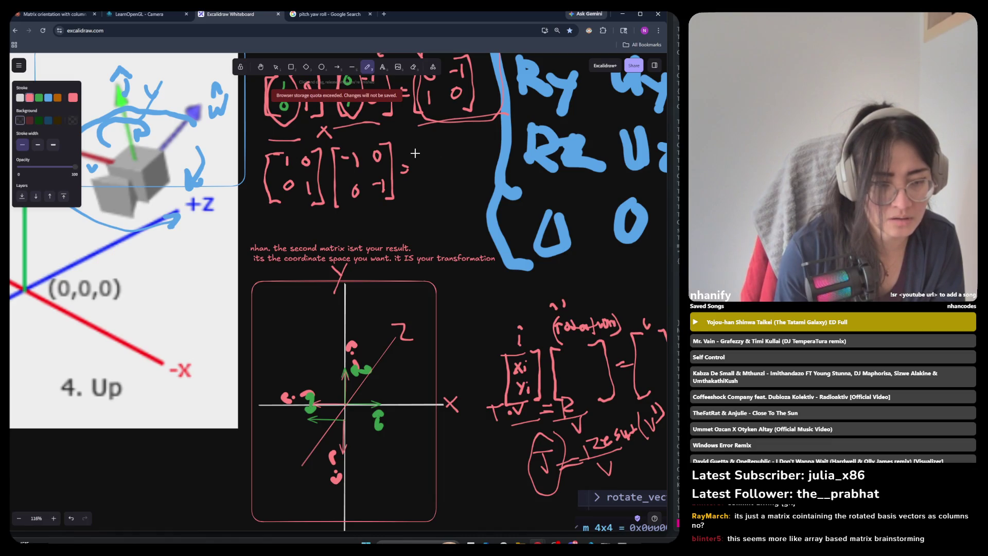
{"action": "left_click_drag", "start_coordinate": [413, 152], "coordinate": [421, 194]}
Step: Write the result matrix entries [-1 0; 0 -1], undoing a misplaced 1
{"action": "mouse_move", "coordinate": [430, 155]}
{"action": "left_mouse_down"}
{"action": "mouse_move", "coordinate": [430, 164]}
{"action": "mouse_move", "coordinate": [425, 153]}
{"action": "left_mouse_up"}
{"action": "key", "text": "ctrl+z"}
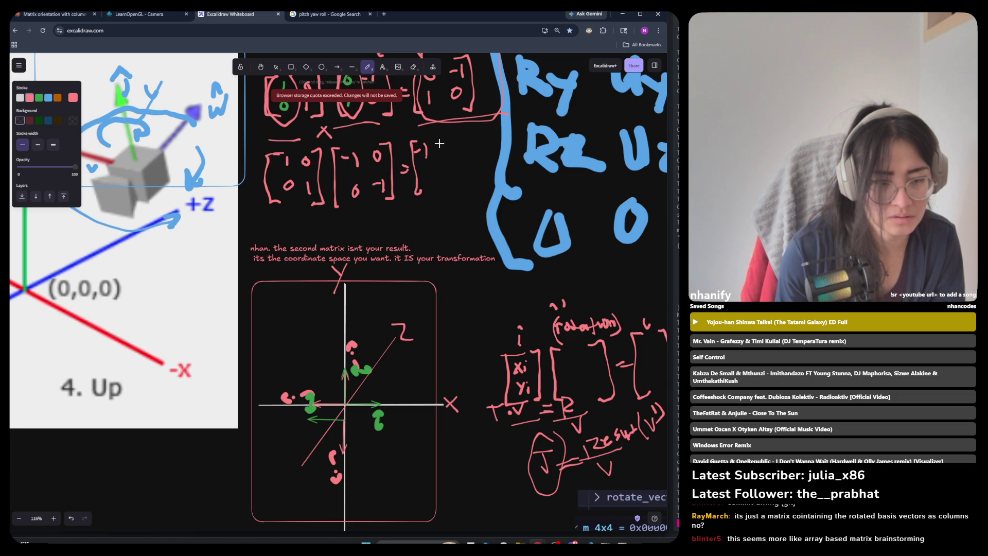
{"action": "mouse_move", "coordinate": [441, 143]}
{"action": "left_mouse_down"}
{"action": "mouse_move", "coordinate": [457, 139]}
{"action": "mouse_move", "coordinate": [459, 188]}
{"action": "left_mouse_up"}
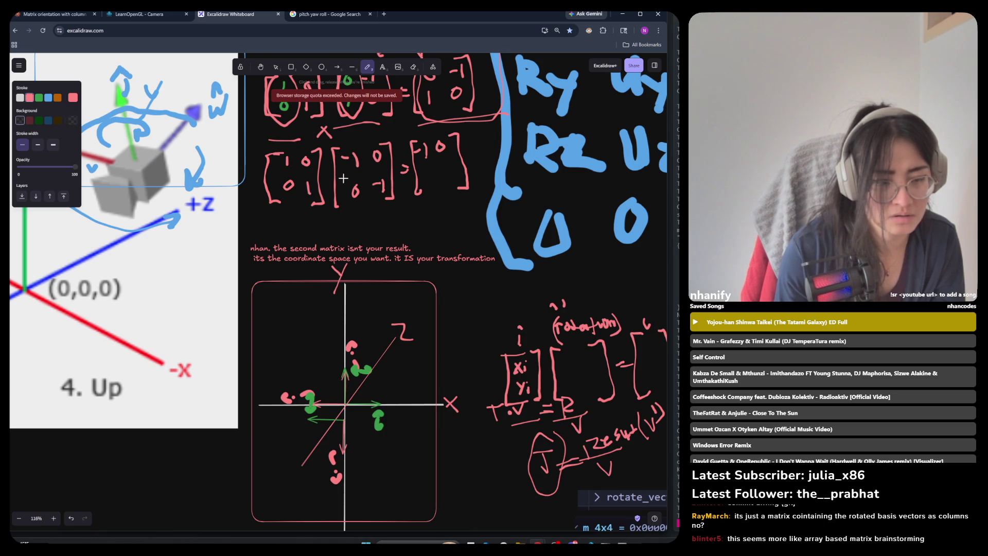
{"action": "mouse_move", "coordinate": [432, 164]}
{"action": "left_mouse_down"}
{"action": "mouse_move", "coordinate": [424, 171]}
{"action": "mouse_move", "coordinate": [431, 165]}
{"action": "left_mouse_up"}
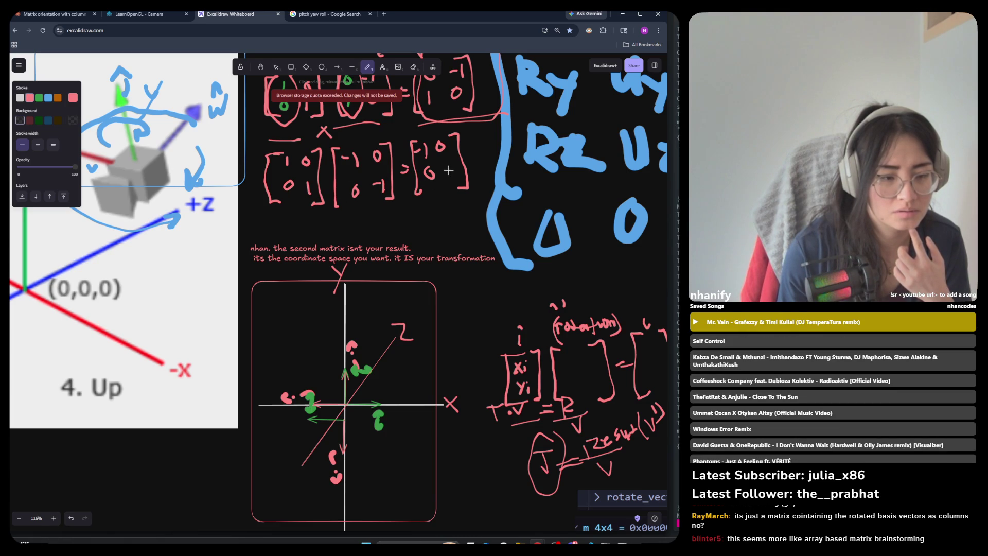
{"action": "left_click_drag", "start_coordinate": [440, 172], "coordinate": [456, 178]}
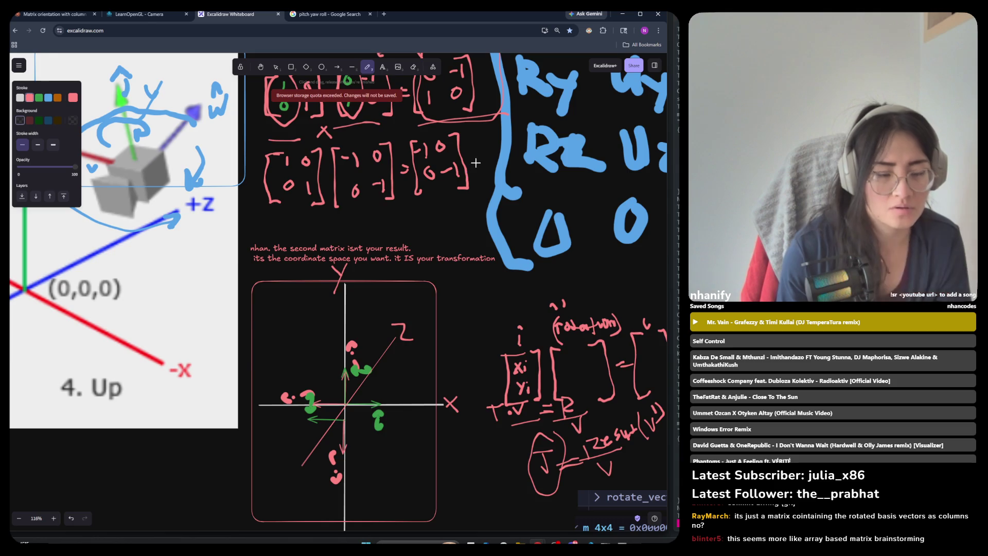
{"action": "scroll", "coordinate": [475, 163], "scroll_direction": "up", "scroll_amount": 3}
{"action": "mouse_move", "coordinate": [374, 241]}
{"action": "left_mouse_down"}
{"action": "mouse_move", "coordinate": [377, 254]}
{"action": "mouse_move", "coordinate": [395, 252]}
{"action": "left_mouse_up"}
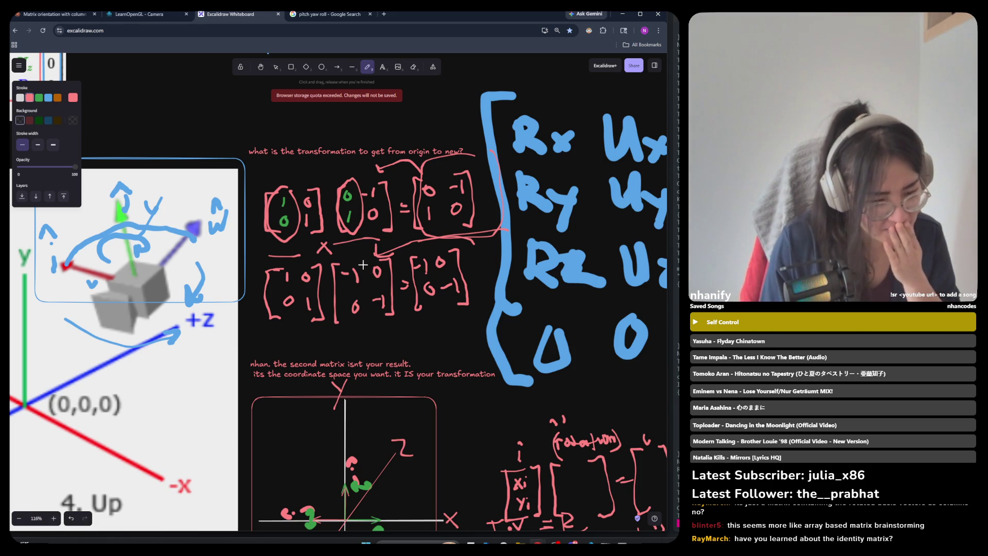
Step: Add small pink x marks beside the X, undoing a stray diagonal stroke
{"action": "left_click_drag", "start_coordinate": [337, 261], "coordinate": [391, 320]}
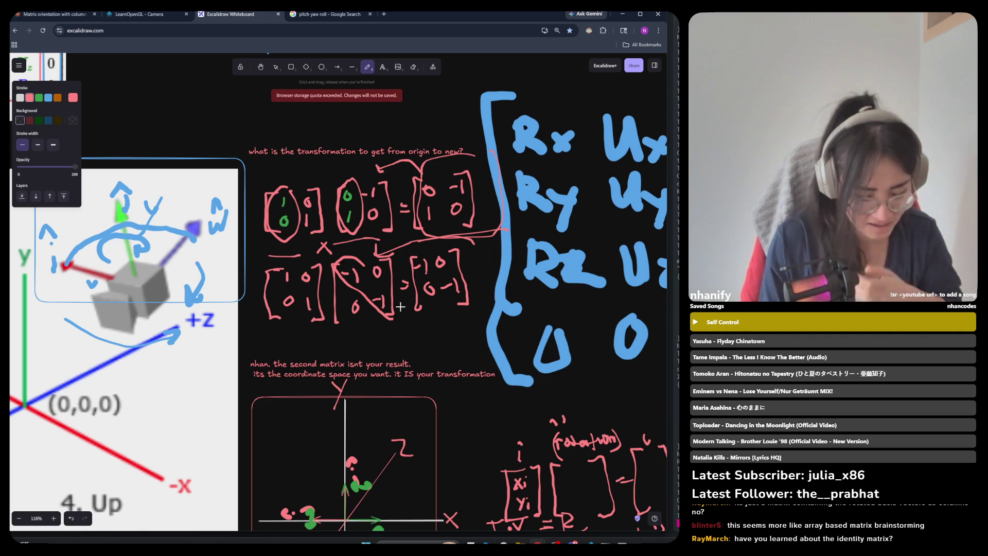
{"action": "key", "text": "ctrl+z"}
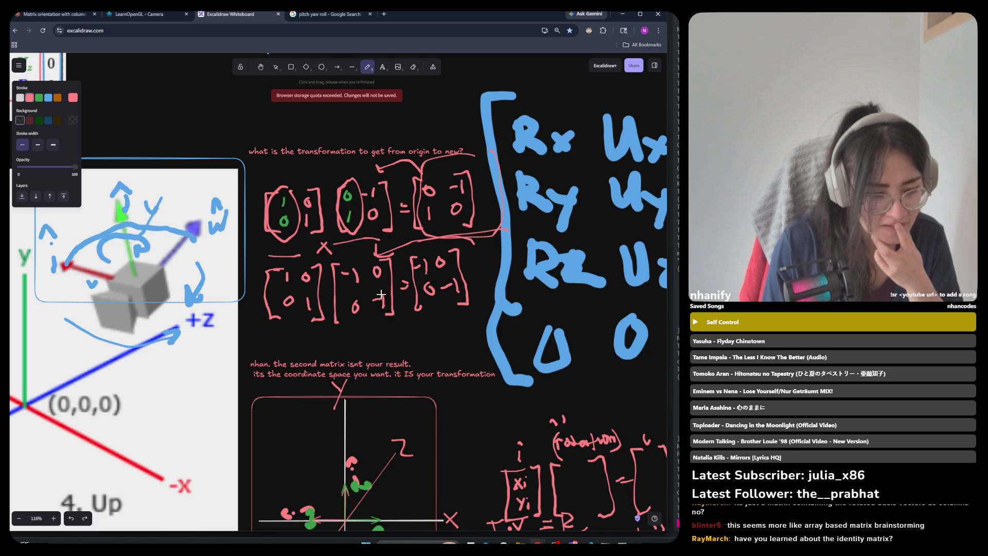
{"action": "mouse_move", "coordinate": [343, 246]}
{"action": "left_mouse_down"}
{"action": "mouse_move", "coordinate": [352, 256]}
{"action": "mouse_move", "coordinate": [343, 256]}
{"action": "mouse_move", "coordinate": [377, 256]}
{"action": "left_mouse_up"}
{"action": "left_click_drag", "start_coordinate": [378, 244], "coordinate": [367, 257]}
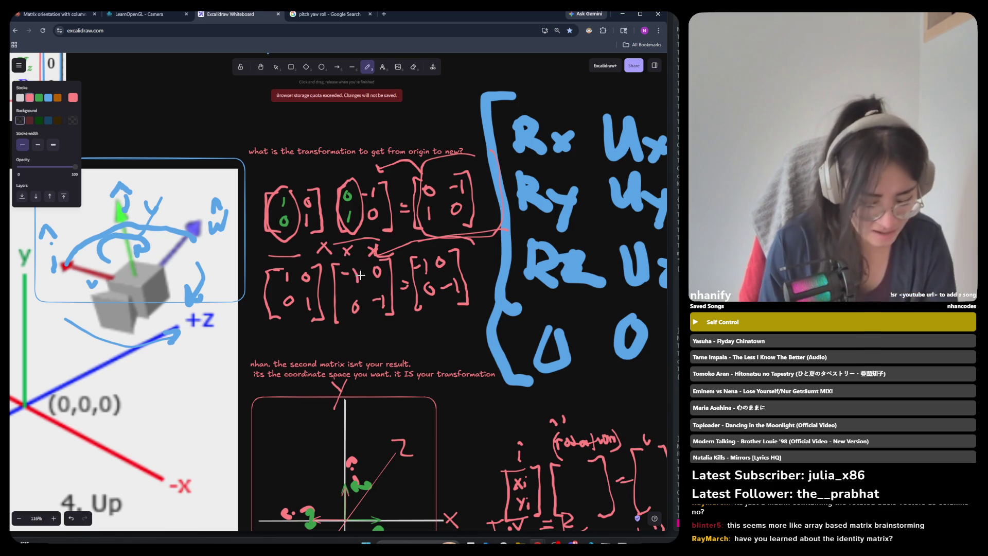
{"action": "key", "text": "ctrl+z"}
{"action": "key", "text": "ctrl+z"}
{"action": "key", "text": "ctrl+z"}
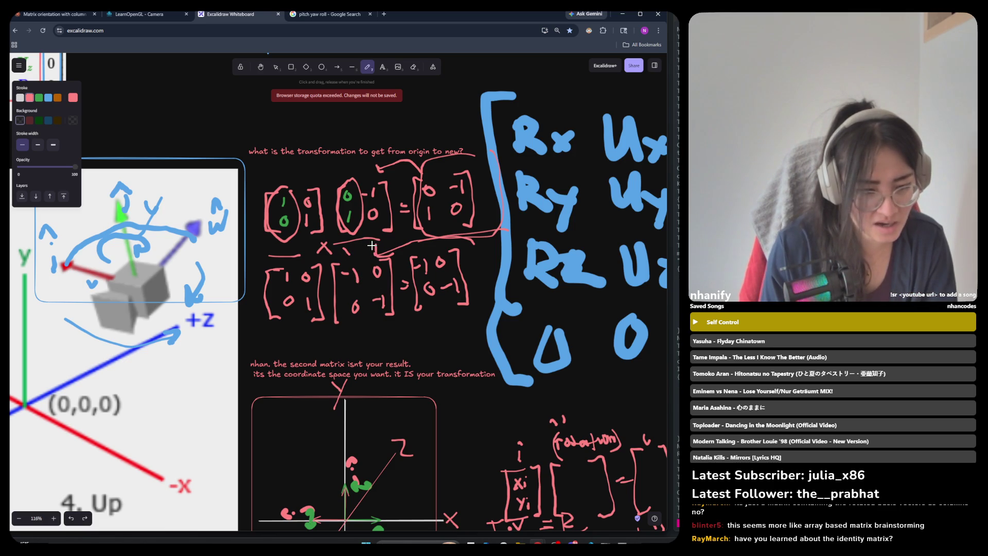
{"action": "mouse_move", "coordinate": [352, 245]}
{"action": "left_mouse_down"}
{"action": "mouse_move", "coordinate": [342, 257]}
{"action": "mouse_move", "coordinate": [376, 255]}
{"action": "mouse_move", "coordinate": [368, 257]}
{"action": "left_mouse_up"}
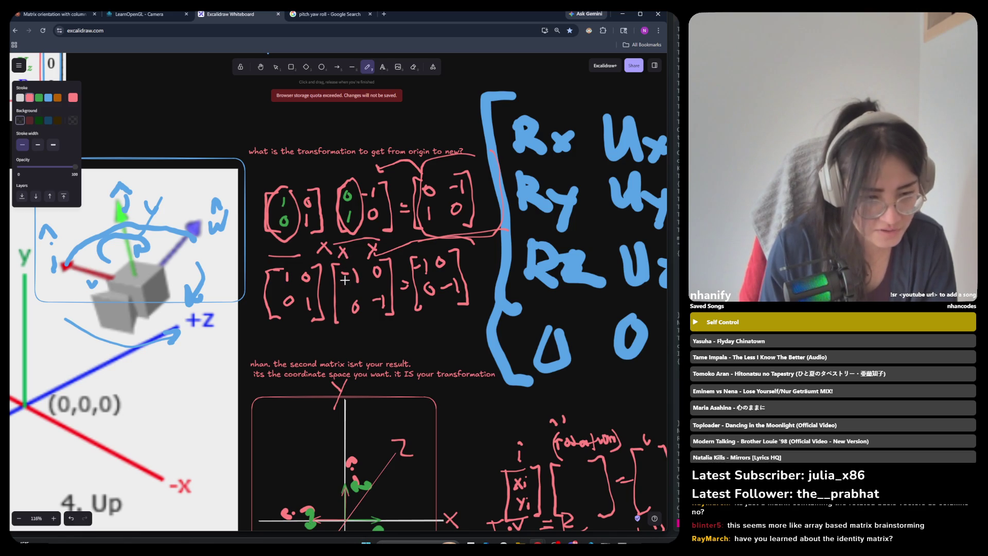
Step: Try looping entries of the second matrix, undoing each trial circle
{"action": "mouse_move", "coordinate": [369, 301]}
{"action": "left_mouse_down"}
{"action": "mouse_move", "coordinate": [364, 265]}
{"action": "mouse_move", "coordinate": [337, 261]}
{"action": "mouse_move", "coordinate": [333, 306]}
{"action": "mouse_move", "coordinate": [355, 303]}
{"action": "left_mouse_up"}
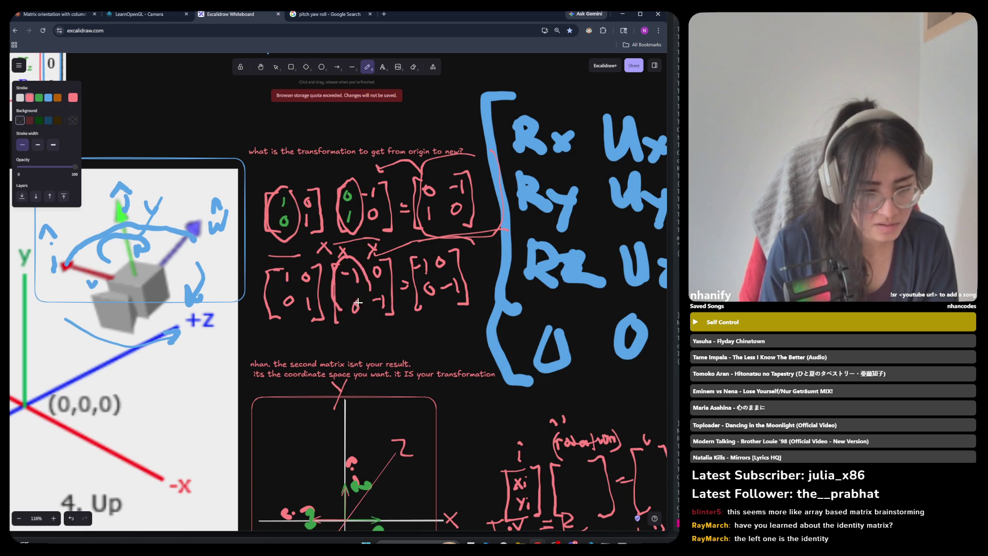
{"action": "key", "text": "ctrl+z"}
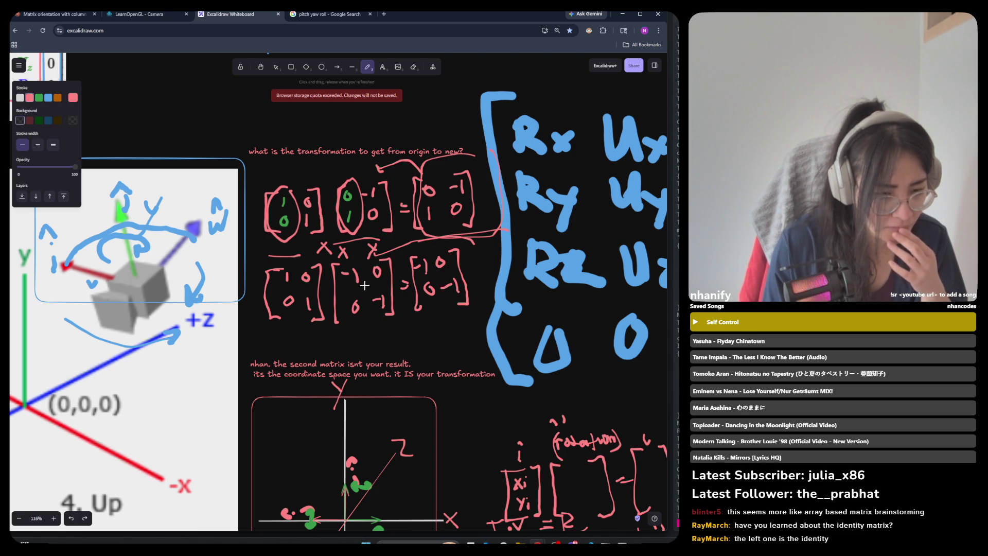
{"action": "mouse_move", "coordinate": [363, 260]}
{"action": "left_mouse_down"}
{"action": "mouse_move", "coordinate": [341, 259]}
{"action": "mouse_move", "coordinate": [334, 295]}
{"action": "mouse_move", "coordinate": [367, 306]}
{"action": "left_mouse_up"}
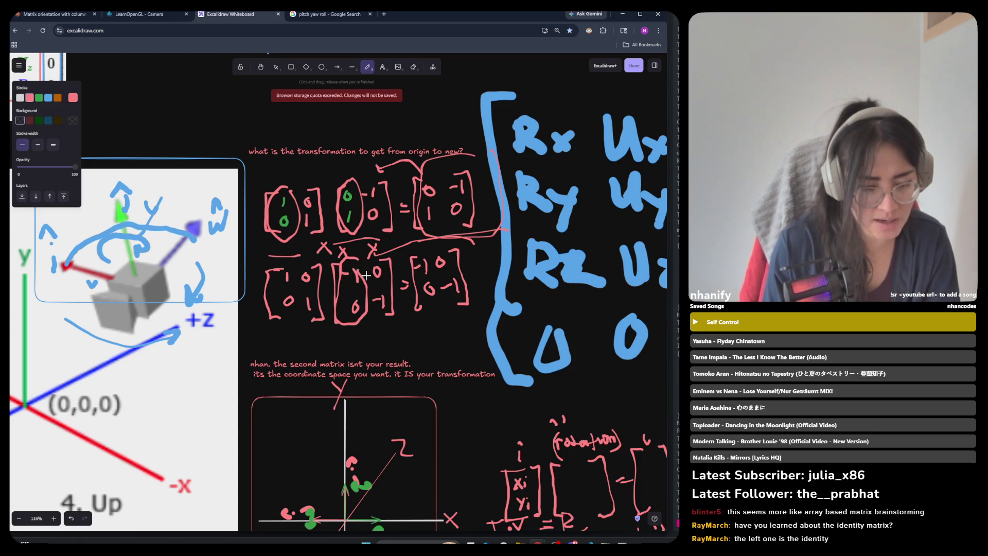
{"action": "key", "text": "ctrl+z"}
{"action": "mouse_move", "coordinate": [362, 270]}
{"action": "left_mouse_down"}
{"action": "mouse_move", "coordinate": [342, 262]}
{"action": "mouse_move", "coordinate": [339, 291]}
{"action": "mouse_move", "coordinate": [361, 282]}
{"action": "mouse_move", "coordinate": [360, 269]}
{"action": "left_mouse_up"}
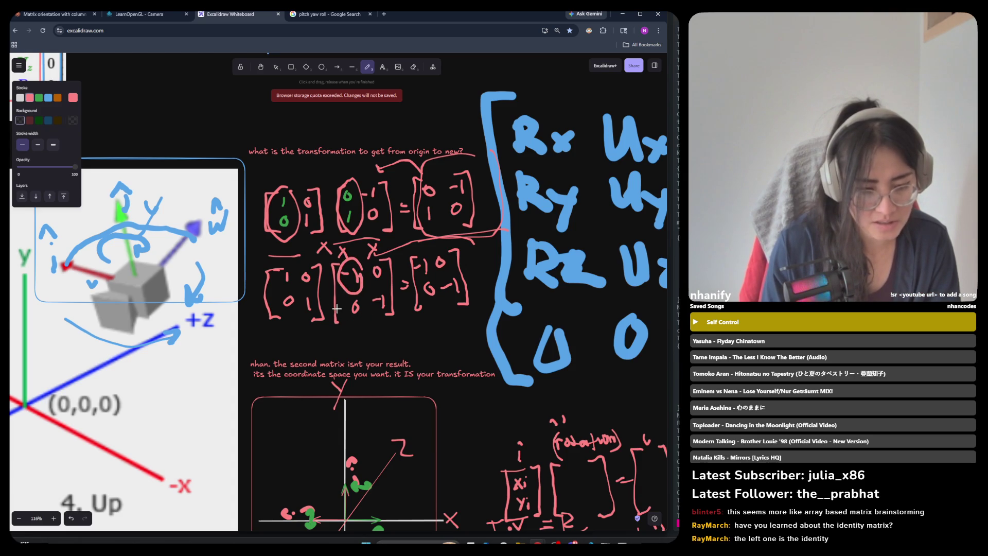
{"action": "key", "text": "ctrl+z"}
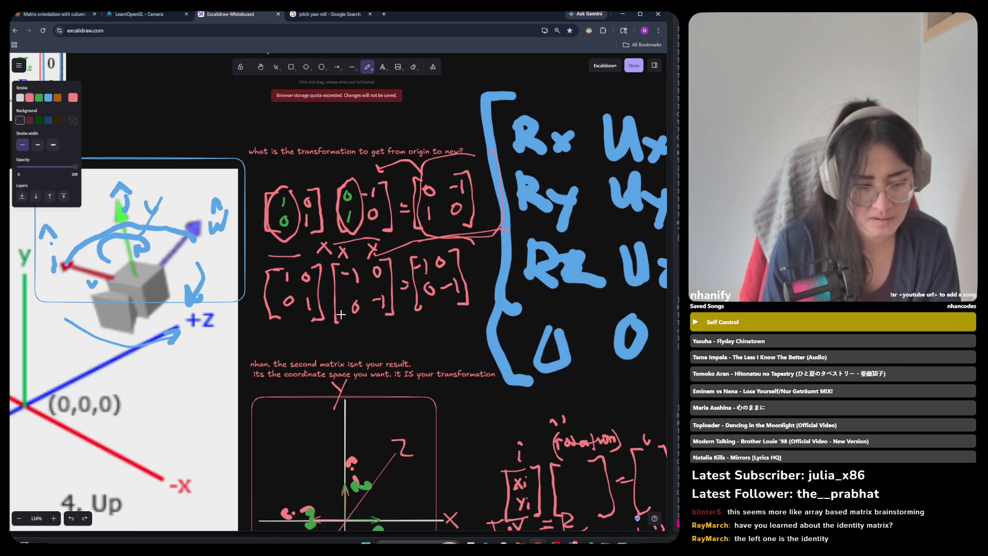
{"action": "left_click", "coordinate": [363, 310]}
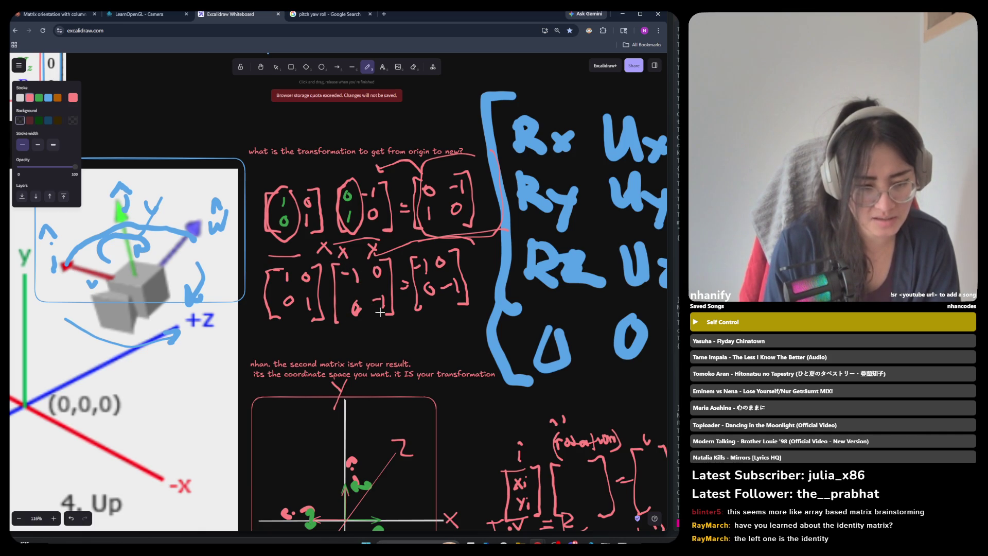
Step: Remove the extra small x, then loop the lower-left and top-left matrices in pink
{"action": "key", "text": "v"}
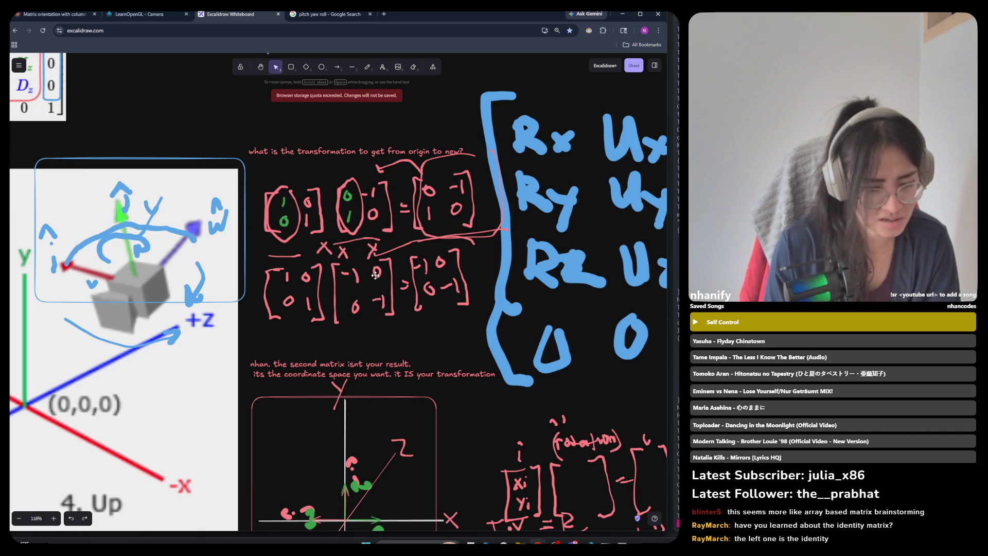
{"action": "key", "text": "ctrl+z"}
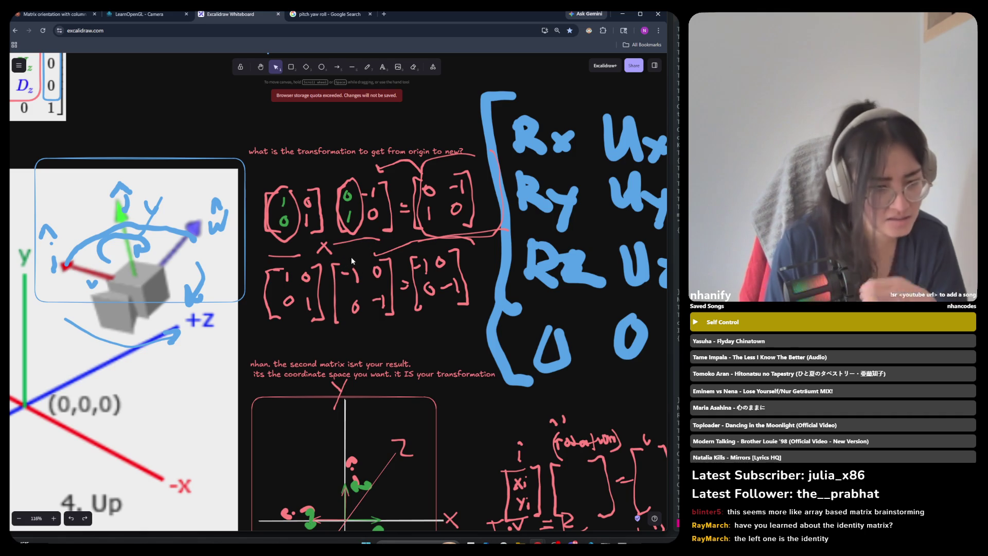
{"action": "key", "text": "p"}
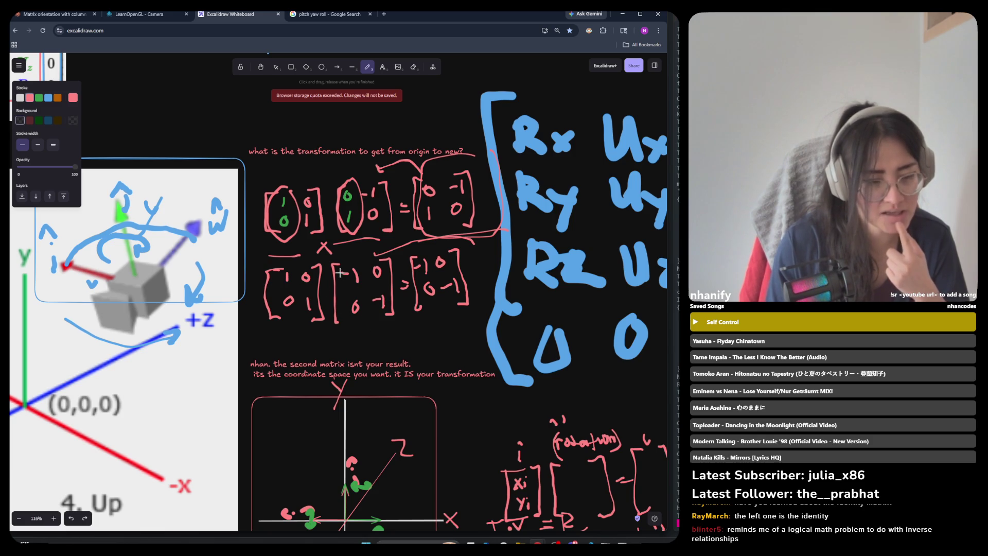
{"action": "left_click_drag", "start_coordinate": [325, 258], "coordinate": [261, 265]}
{"action": "left_click_drag", "start_coordinate": [303, 341], "coordinate": [324, 279]}
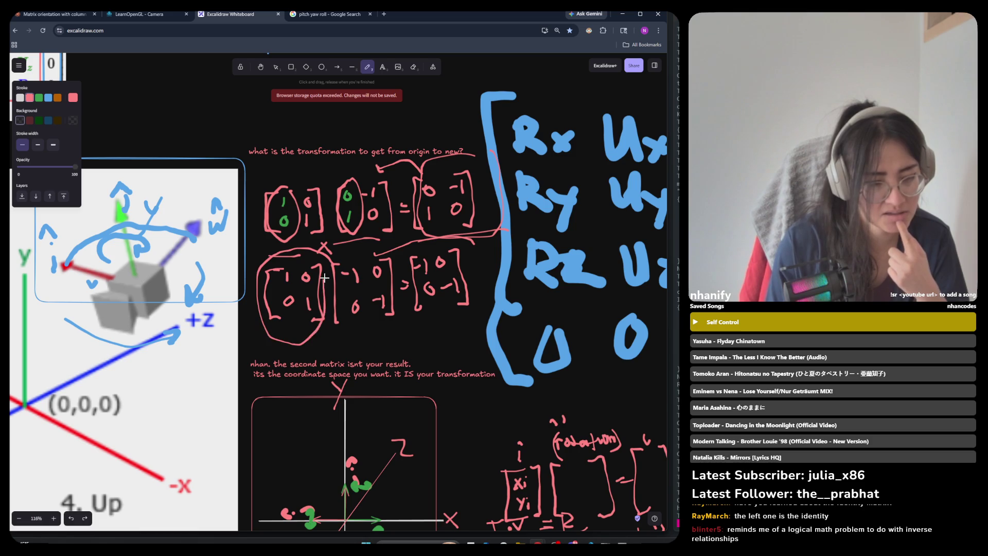
{"action": "mouse_move", "coordinate": [311, 167]}
{"action": "left_mouse_down"}
{"action": "mouse_move", "coordinate": [246, 200]}
{"action": "mouse_move", "coordinate": [325, 239]}
{"action": "mouse_move", "coordinate": [306, 159]}
{"action": "left_mouse_up"}
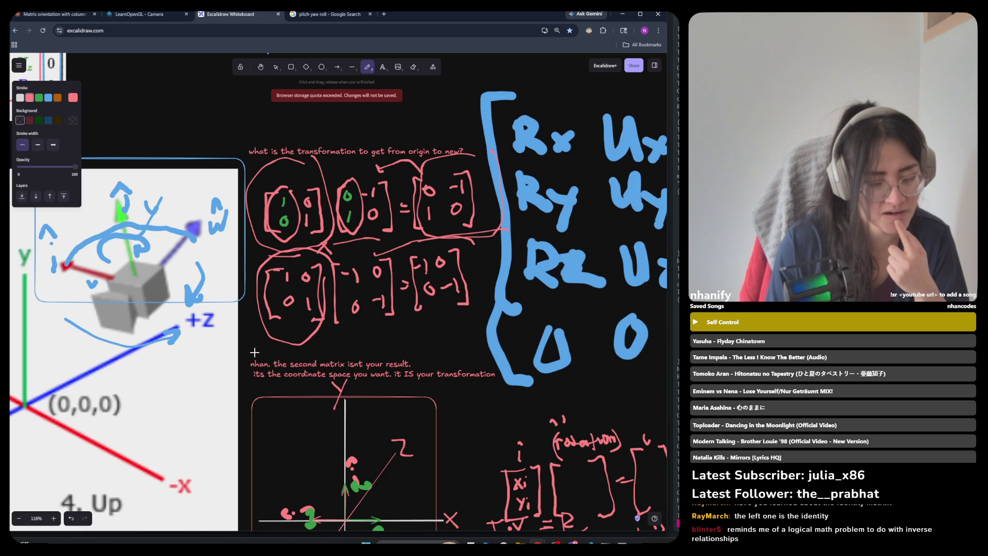
Step: Circle the lower-left matrix's diagonal 1s, undo a stray tick, and turn the dash into -1
{"action": "mouse_move", "coordinate": [292, 269]}
{"action": "left_mouse_down"}
{"action": "mouse_move", "coordinate": [304, 315]}
{"action": "mouse_move", "coordinate": [312, 295]}
{"action": "left_mouse_up"}
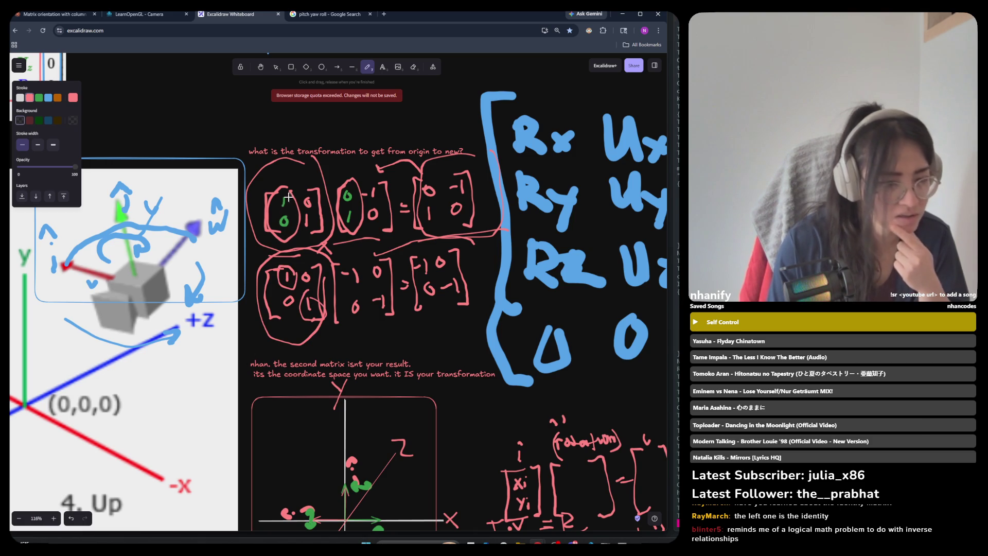
{"action": "left_click_drag", "start_coordinate": [275, 197], "coordinate": [282, 202]}
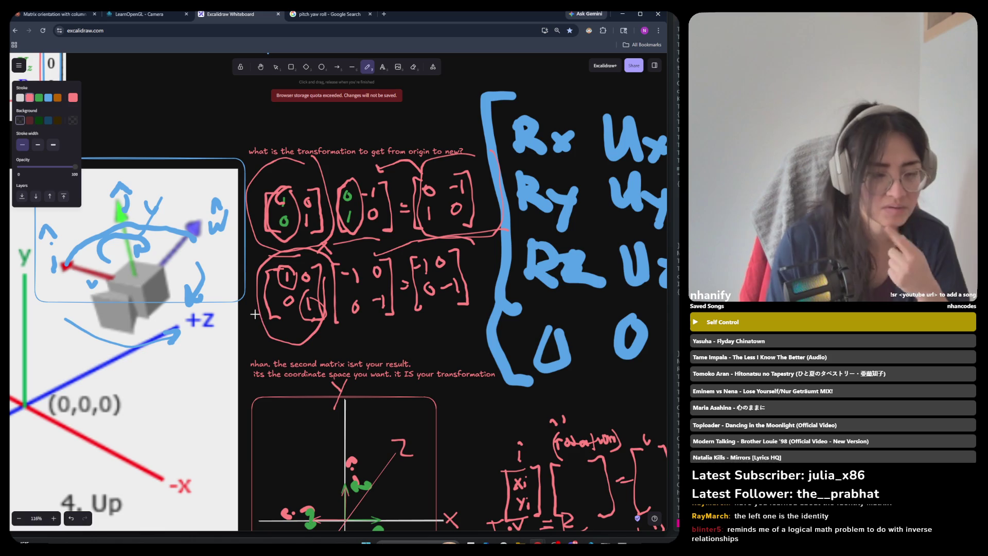
{"action": "key", "text": "ctrl+z"}
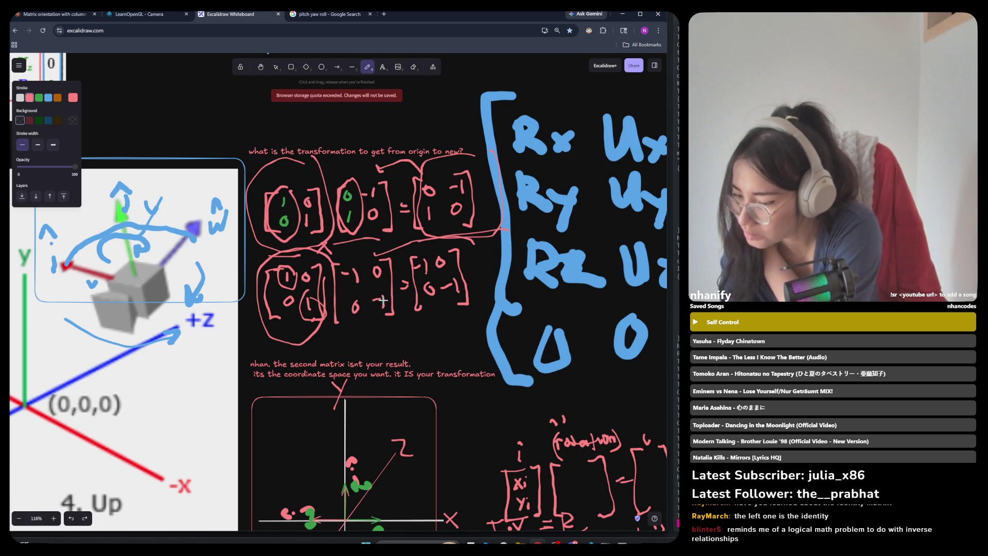
{"action": "left_click_drag", "start_coordinate": [382, 296], "coordinate": [381, 311]}
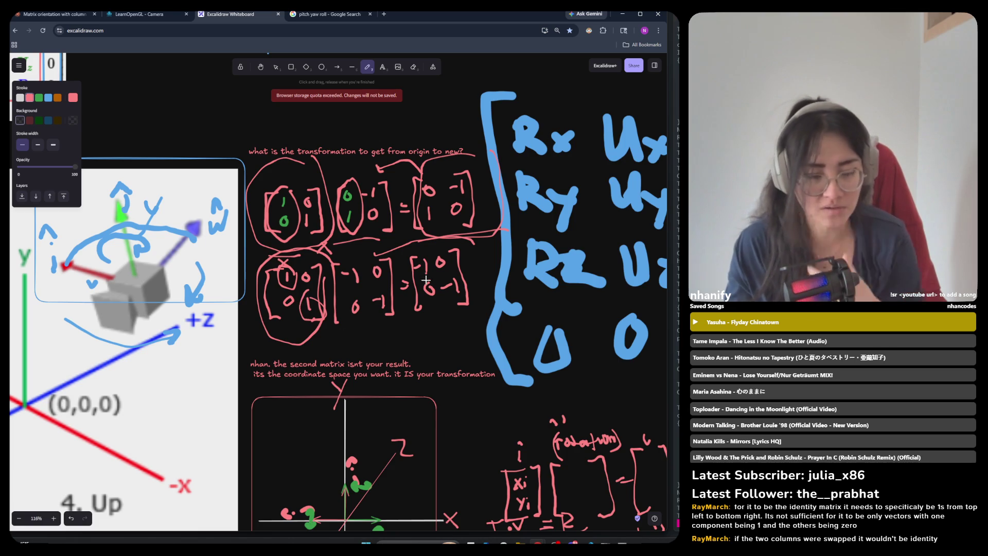
Step: Switch back to the selection tool
{"action": "left_click", "coordinate": [276, 67]}
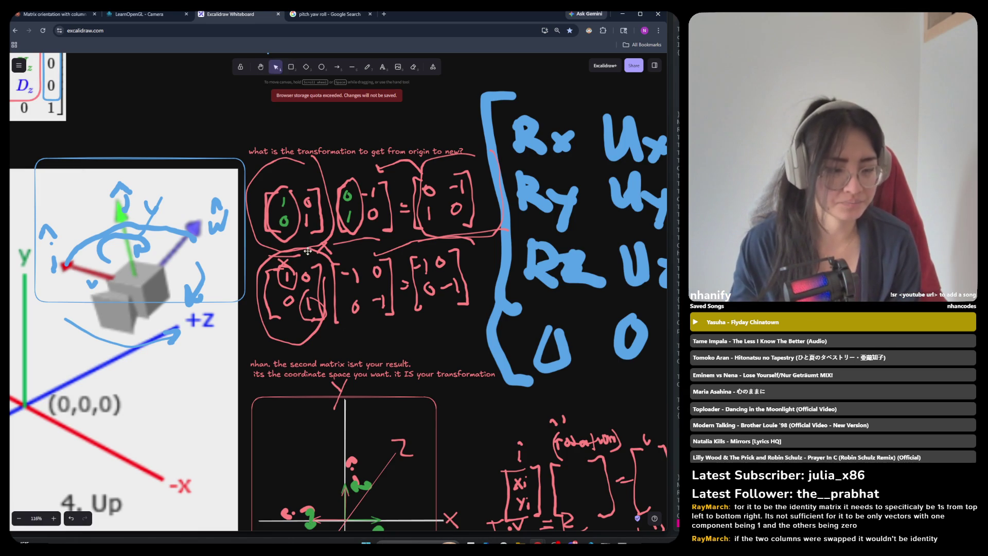
Step: Delete a stray pink mark and paste a copy of the circled identity matrix lower down
{"action": "left_click", "coordinate": [327, 250]}
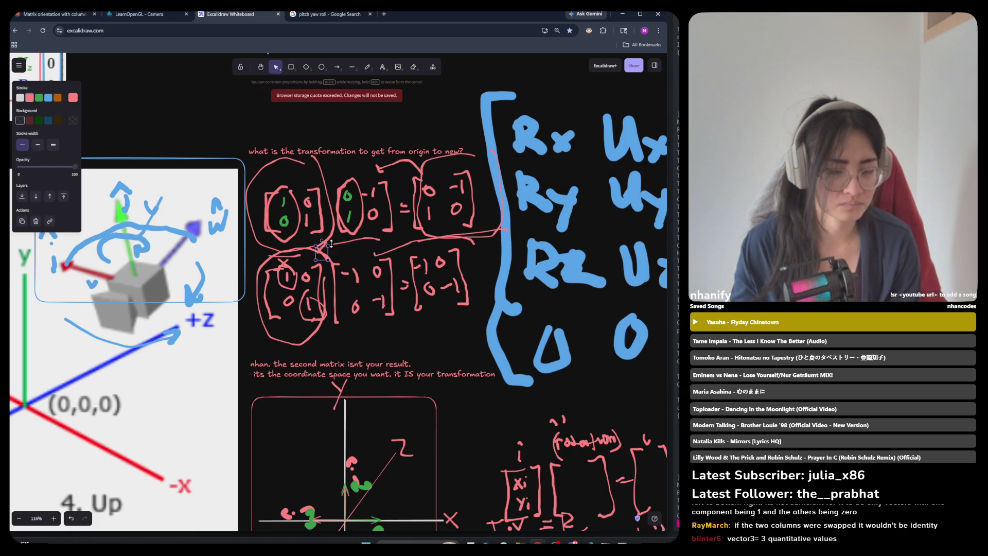
{"action": "key", "text": "Delete"}
{"action": "left_click_drag", "start_coordinate": [333, 249], "coordinate": [244, 340]}
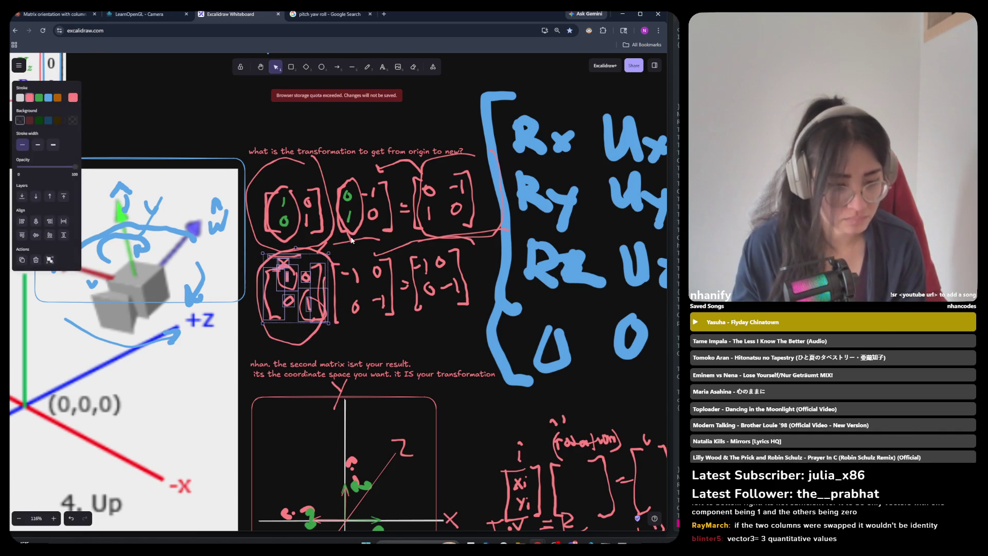
{"action": "scroll", "coordinate": [354, 234], "scroll_direction": "down", "scroll_amount": 1}
{"action": "scroll", "coordinate": [357, 361], "scroll_direction": "down", "scroll_amount": 3}
{"action": "scroll", "coordinate": [359, 431], "scroll_direction": "up", "scroll_amount": 4}
{"action": "scroll", "coordinate": [334, 463], "scroll_direction": "down", "scroll_amount": 3}
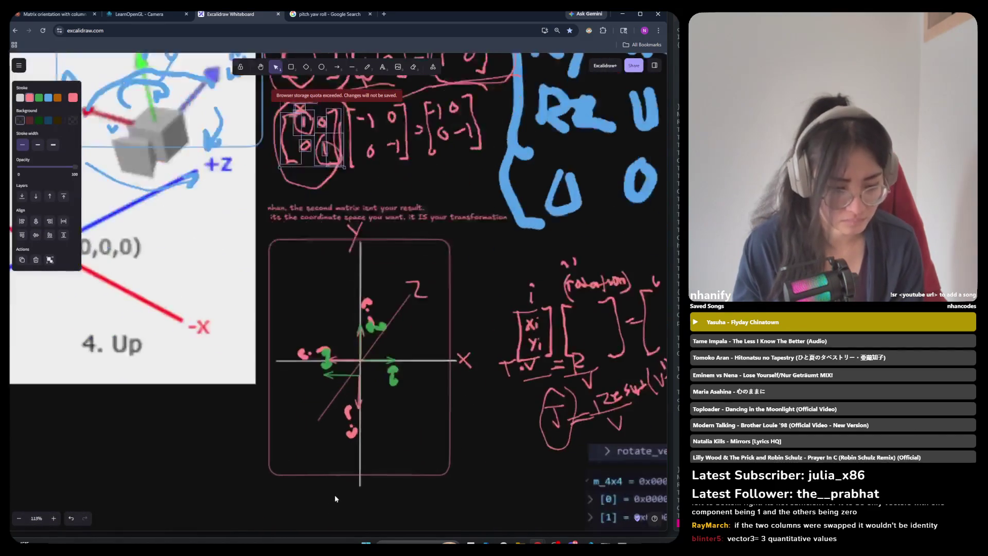
{"action": "scroll", "coordinate": [344, 401], "scroll_direction": "down", "scroll_amount": 4}
{"action": "key", "text": "ctrl+c"}
{"action": "key", "text": "ctrl+v"}
{"action": "scroll", "coordinate": [349, 380], "scroll_direction": "up", "scroll_amount": 5}
{"action": "left_click", "coordinate": [399, 174]}
Step: Pen a bracketed [1 2; 2 1] matrix beside the copied identity matrix
{"action": "left_click", "coordinate": [367, 66]}
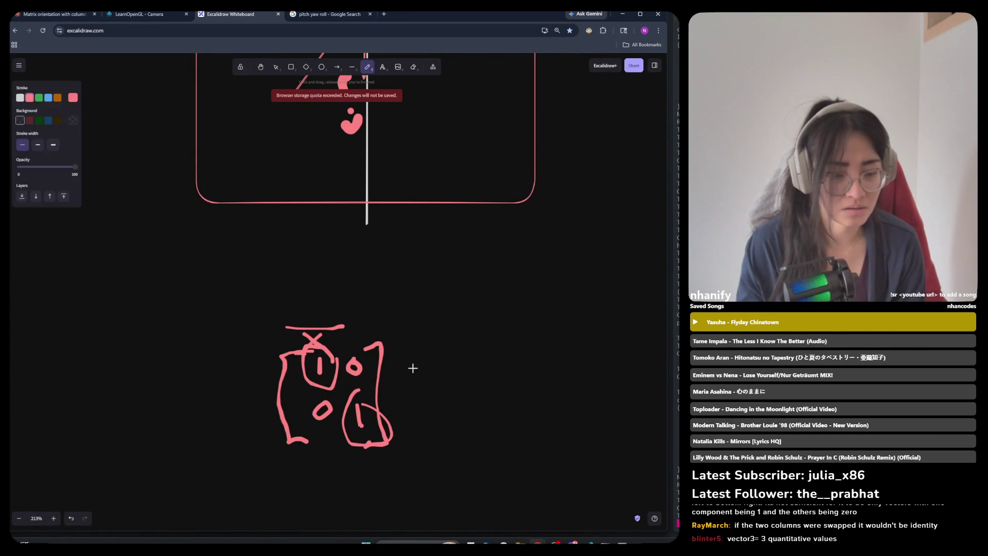
{"action": "mouse_move", "coordinate": [465, 333]}
{"action": "left_mouse_down"}
{"action": "mouse_move", "coordinate": [441, 435]}
{"action": "mouse_move", "coordinate": [467, 432]}
{"action": "mouse_move", "coordinate": [471, 361]}
{"action": "mouse_move", "coordinate": [471, 369]}
{"action": "mouse_move", "coordinate": [523, 367]}
{"action": "left_mouse_up"}
{"action": "mouse_move", "coordinate": [468, 401]}
{"action": "left_mouse_down"}
{"action": "mouse_move", "coordinate": [486, 399]}
{"action": "mouse_move", "coordinate": [489, 423]}
{"action": "left_mouse_up"}
{"action": "left_click_drag", "start_coordinate": [524, 393], "coordinate": [521, 413]}
{"action": "mouse_move", "coordinate": [530, 335]}
{"action": "left_mouse_down"}
{"action": "mouse_move", "coordinate": [562, 421]}
{"action": "mouse_move", "coordinate": [547, 425]}
{"action": "left_mouse_up"}
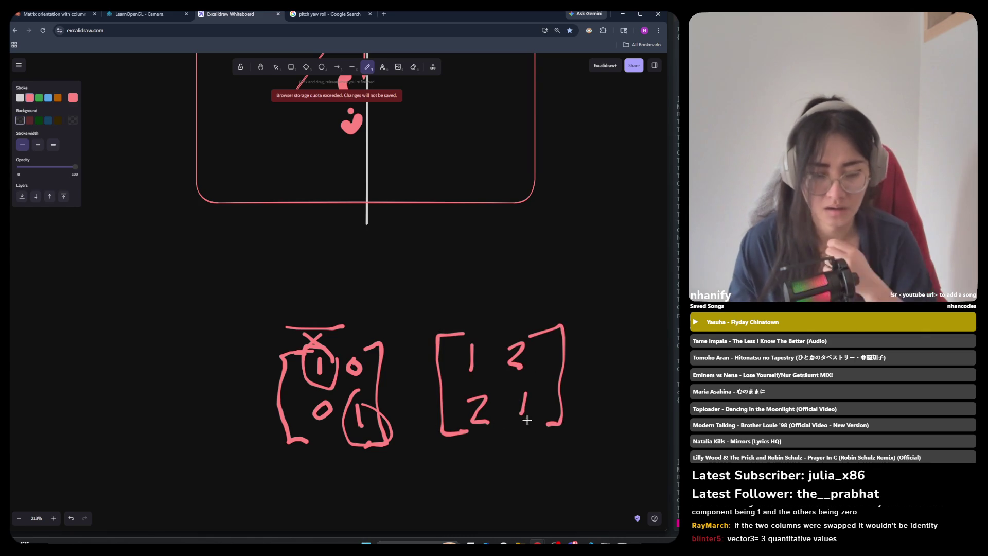
{"action": "scroll", "coordinate": [442, 360], "scroll_direction": "down", "scroll_amount": 5}
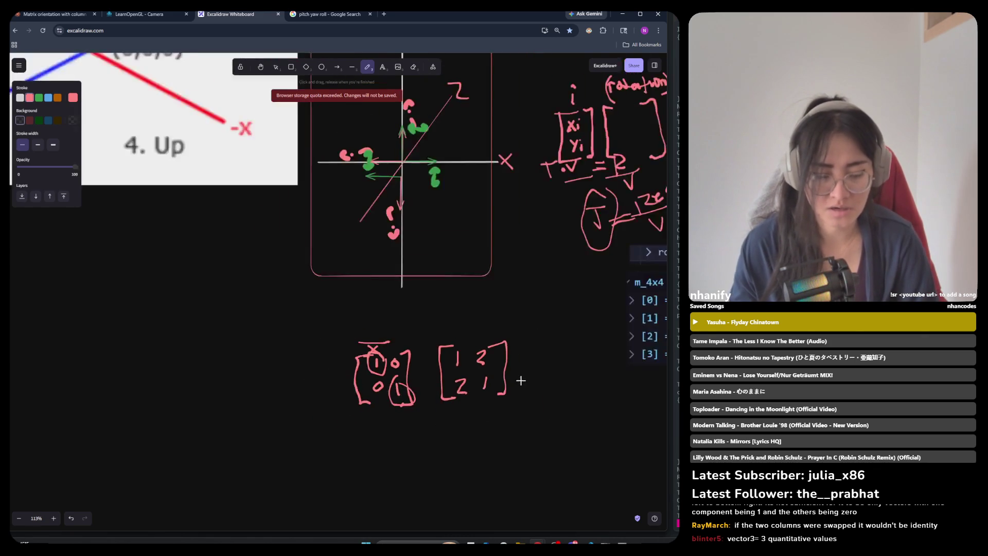
{"action": "scroll", "coordinate": [453, 364], "scroll_direction": "up", "scroll_amount": 4}
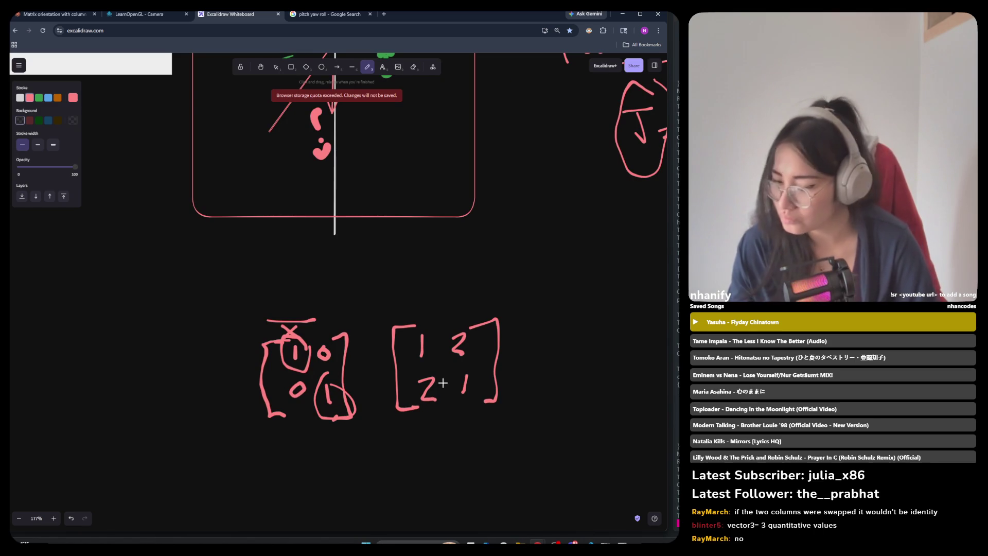
Step: Circle the copied identity matrix and begin a third matrix with its bracket and entries
{"action": "mouse_move", "coordinate": [343, 298]}
{"action": "left_mouse_down"}
{"action": "mouse_move", "coordinate": [241, 422]}
{"action": "mouse_move", "coordinate": [372, 360]}
{"action": "mouse_move", "coordinate": [363, 318]}
{"action": "mouse_move", "coordinate": [334, 286]}
{"action": "left_mouse_up"}
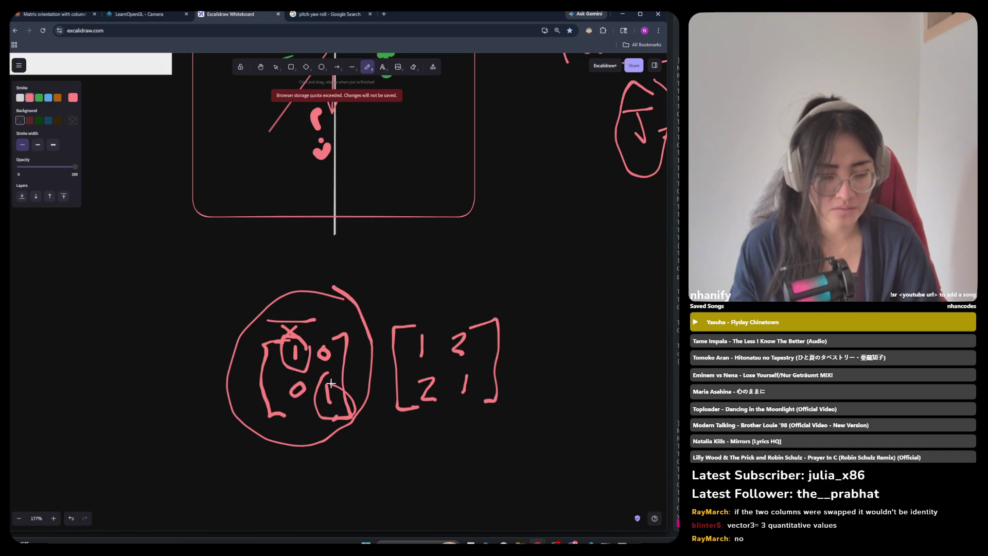
{"action": "mouse_move", "coordinate": [555, 324]}
{"action": "left_mouse_down"}
{"action": "mouse_move", "coordinate": [541, 414]}
{"action": "mouse_move", "coordinate": [568, 404]}
{"action": "mouse_move", "coordinate": [582, 346]}
{"action": "left_mouse_up"}
{"action": "left_click_drag", "start_coordinate": [610, 320], "coordinate": [616, 342]}
{"action": "mouse_move", "coordinate": [585, 374]}
{"action": "left_mouse_down"}
{"action": "mouse_move", "coordinate": [625, 383]}
{"action": "mouse_move", "coordinate": [628, 394]}
{"action": "left_mouse_up"}
Step: Star the third matrix's top-right 1 and close it with a right bracket
{"action": "scroll", "coordinate": [572, 362], "scroll_direction": "down", "scroll_amount": 2}
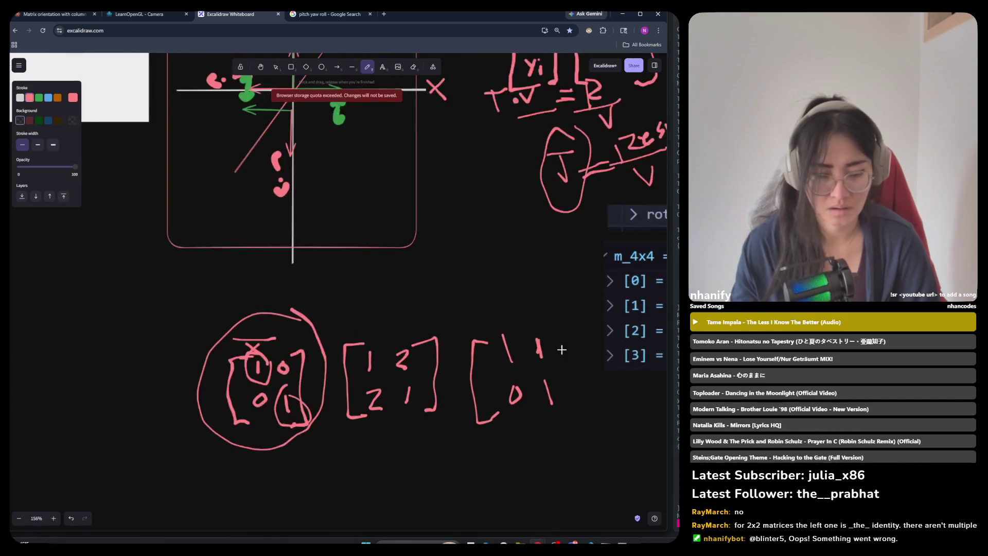
{"action": "mouse_move", "coordinate": [539, 330]}
{"action": "left_mouse_down"}
{"action": "mouse_move", "coordinate": [530, 366]}
{"action": "mouse_move", "coordinate": [556, 366]}
{"action": "mouse_move", "coordinate": [535, 360]}
{"action": "left_mouse_up"}
{"action": "left_click_drag", "start_coordinate": [535, 350], "coordinate": [522, 374]}
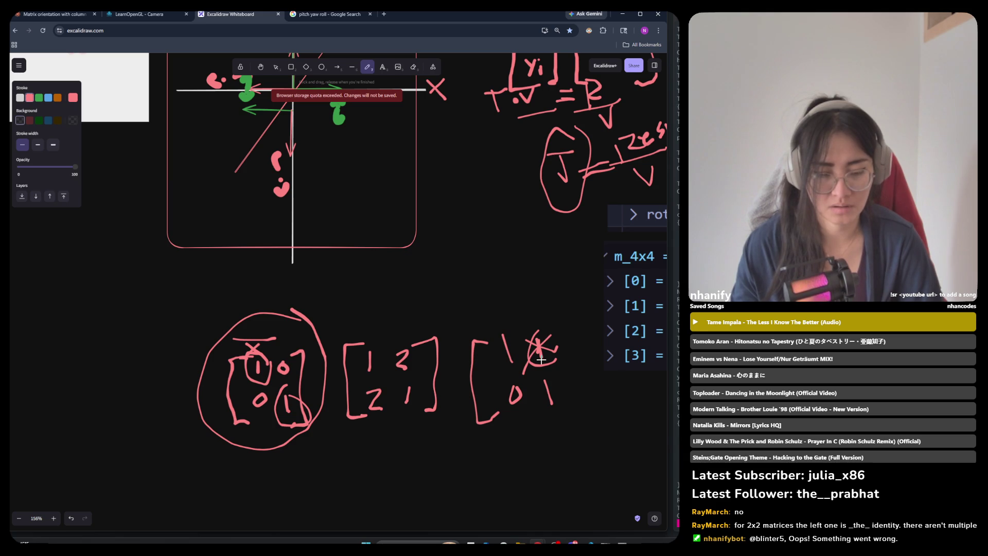
{"action": "mouse_move", "coordinate": [551, 332]}
{"action": "left_mouse_down"}
{"action": "mouse_move", "coordinate": [584, 417]}
{"action": "mouse_move", "coordinate": [566, 411]}
{"action": "left_mouse_up"}
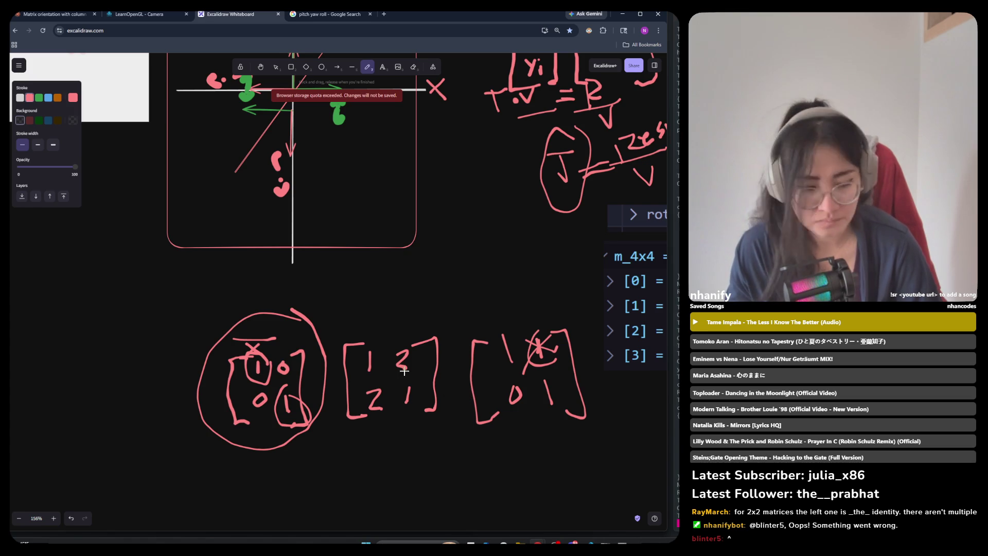
Step: Cross out the [1 2; 2 1] matrix with a pink X
{"action": "left_click_drag", "start_coordinate": [348, 344], "coordinate": [437, 427]}
{"action": "left_click_drag", "start_coordinate": [433, 338], "coordinate": [357, 421]}
{"action": "scroll", "coordinate": [357, 422], "scroll_direction": "down", "scroll_amount": 5}
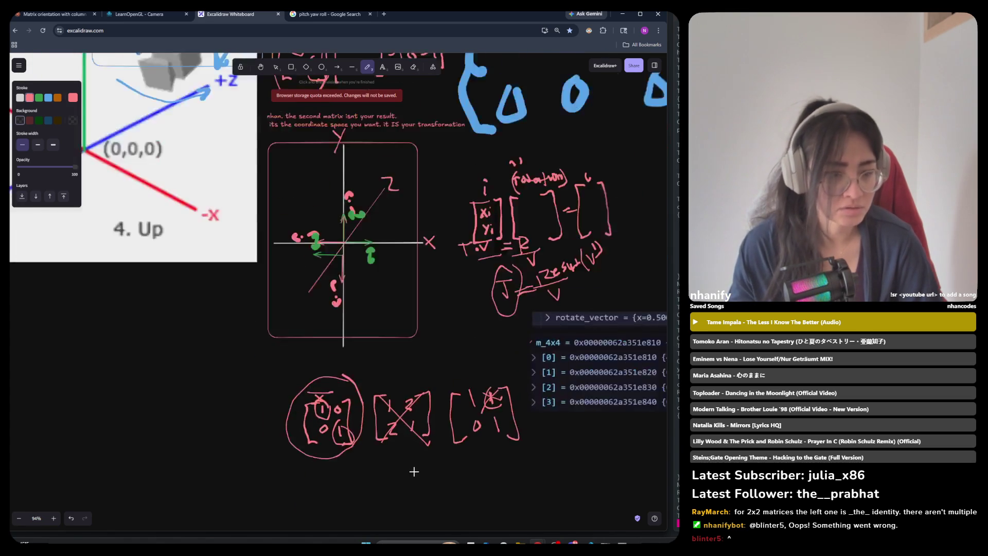
{"action": "scroll", "coordinate": [412, 469], "scroll_direction": "up", "scroll_amount": 3}
{"action": "scroll", "coordinate": [351, 226], "scroll_direction": "up", "scroll_amount": 2}
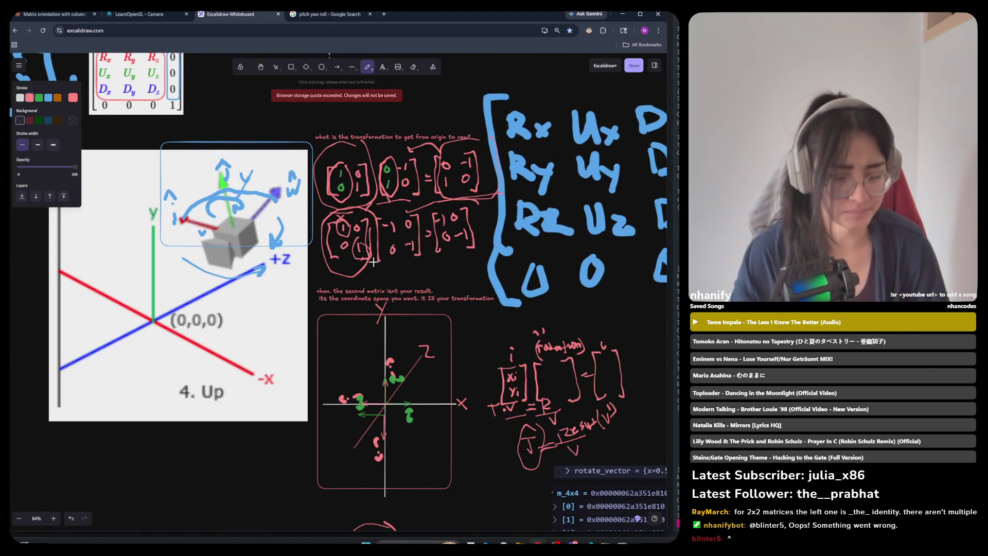
Step: Write two pink working rows under the lower equation, the second starting '( 0' and ending '= -1 2'
{"action": "scroll", "coordinate": [363, 261], "scroll_direction": "up", "scroll_amount": 3}
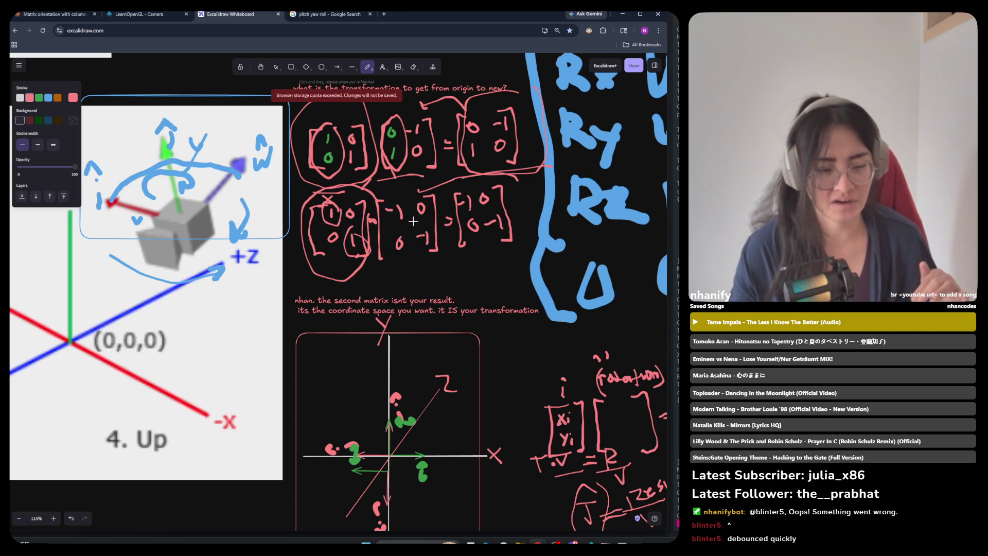
{"action": "scroll", "coordinate": [423, 223], "scroll_direction": "up", "scroll_amount": 3}
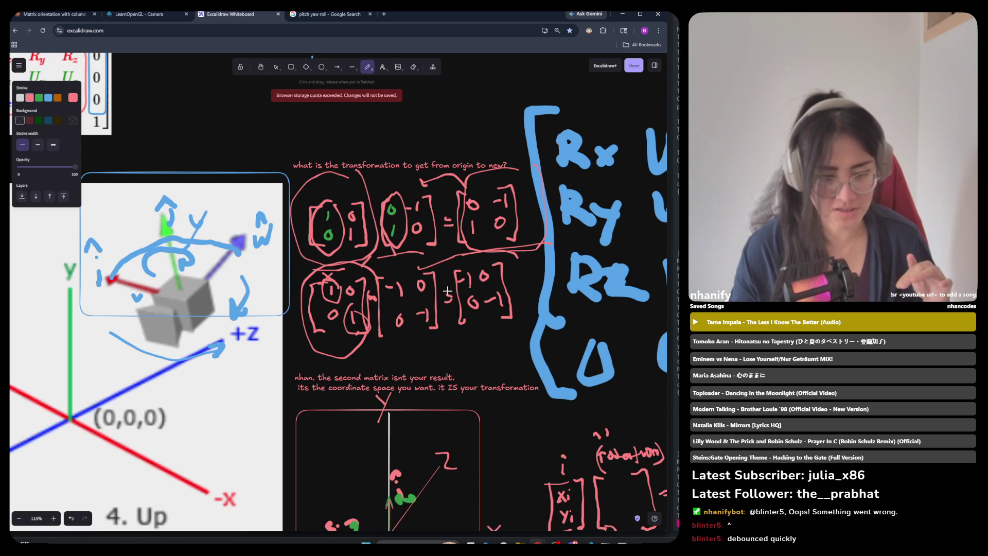
{"action": "left_click_drag", "start_coordinate": [462, 259], "coordinate": [428, 261]}
{"action": "mouse_move", "coordinate": [419, 334]}
{"action": "left_mouse_down"}
{"action": "mouse_move", "coordinate": [418, 359]}
{"action": "mouse_move", "coordinate": [438, 343]}
{"action": "mouse_move", "coordinate": [454, 355]}
{"action": "mouse_move", "coordinate": [466, 340]}
{"action": "mouse_move", "coordinate": [507, 352]}
{"action": "mouse_move", "coordinate": [520, 338]}
{"action": "left_mouse_up"}
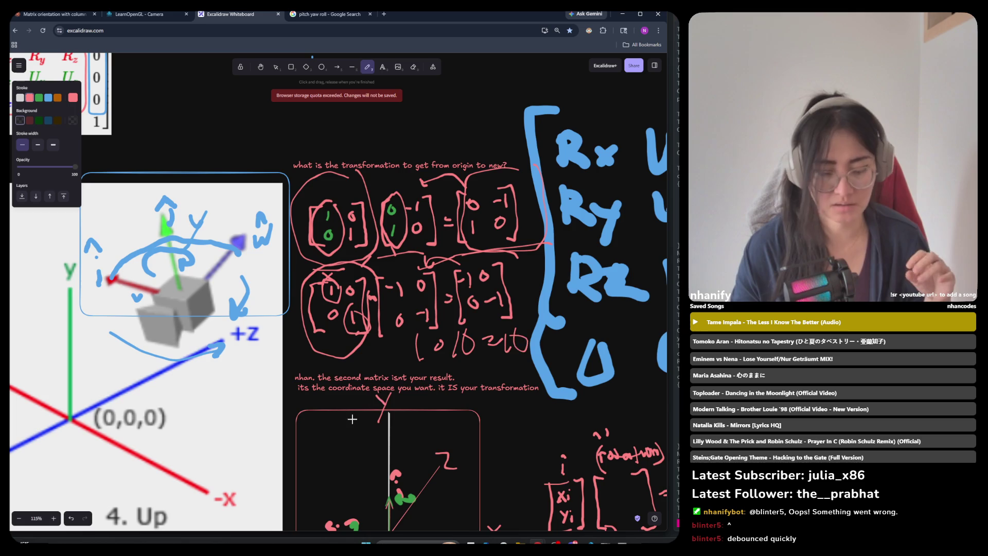
{"action": "mouse_move", "coordinate": [461, 356]}
{"action": "left_mouse_down"}
{"action": "mouse_move", "coordinate": [464, 374]}
{"action": "mouse_move", "coordinate": [471, 360]}
{"action": "mouse_move", "coordinate": [514, 367]}
{"action": "mouse_move", "coordinate": [476, 355]}
{"action": "mouse_move", "coordinate": [474, 372]}
{"action": "left_mouse_up"}
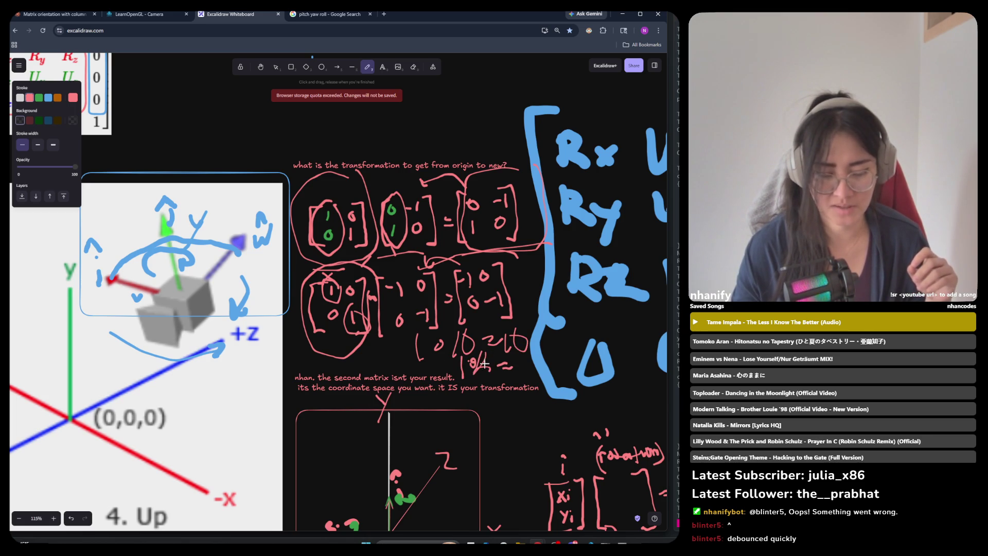
{"action": "left_click_drag", "start_coordinate": [514, 366], "coordinate": [519, 365]}
{"action": "mouse_move", "coordinate": [523, 359]}
{"action": "left_mouse_down"}
{"action": "mouse_move", "coordinate": [522, 371]}
{"action": "mouse_move", "coordinate": [532, 370]}
{"action": "left_mouse_up"}
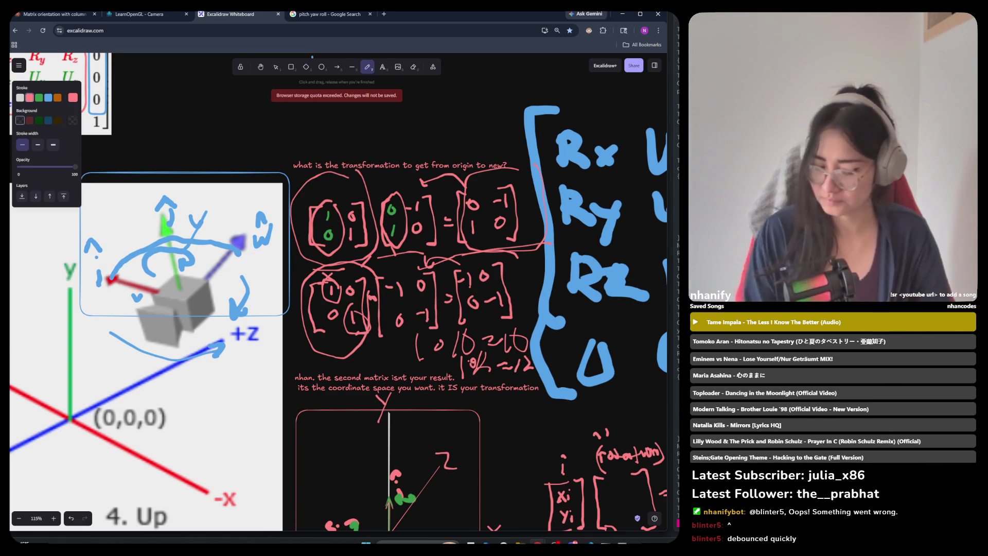
{"action": "left_click", "coordinate": [275, 70]}
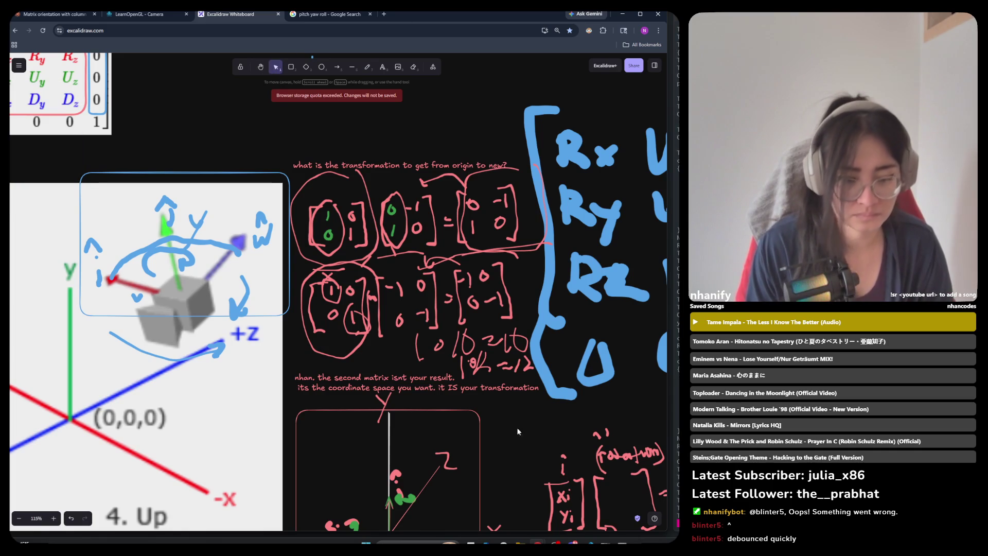
Step: Delete the scribbled working rows and the two leftover pink 0 scribbles
{"action": "left_click_drag", "start_coordinate": [552, 329], "coordinate": [397, 380]}
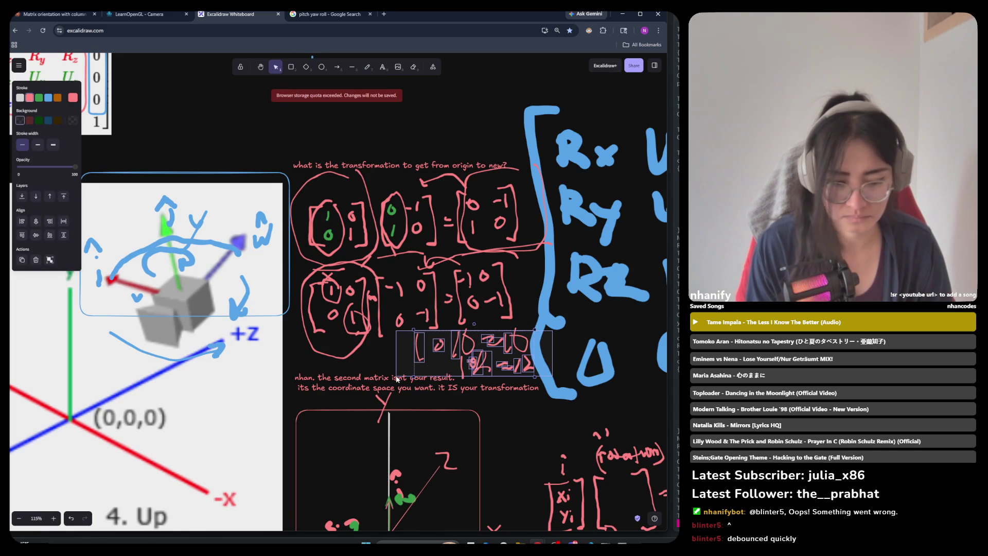
{"action": "key", "text": "Delete"}
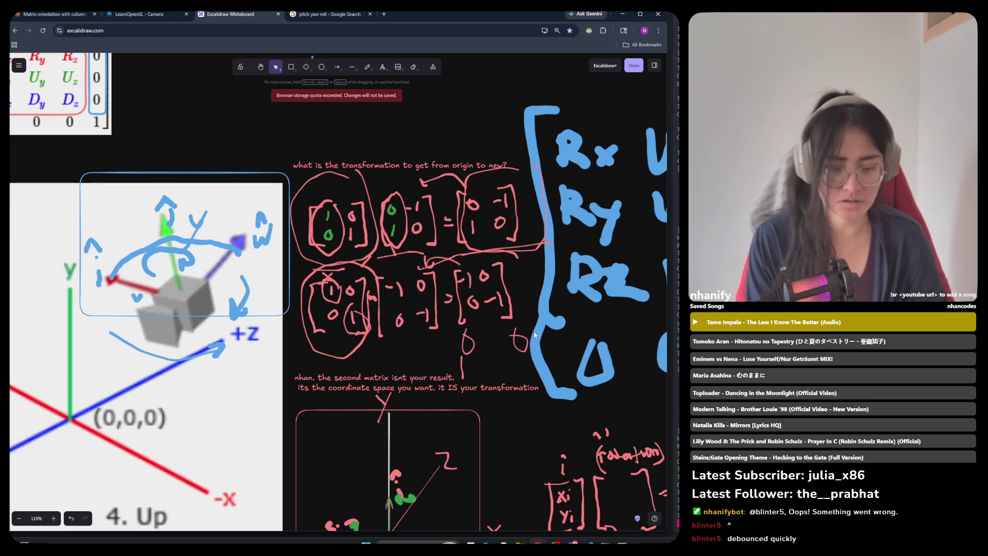
{"action": "mouse_move", "coordinate": [533, 321]}
{"action": "left_mouse_down"}
{"action": "mouse_move", "coordinate": [426, 386]}
{"action": "mouse_move", "coordinate": [439, 382]}
{"action": "left_mouse_up"}
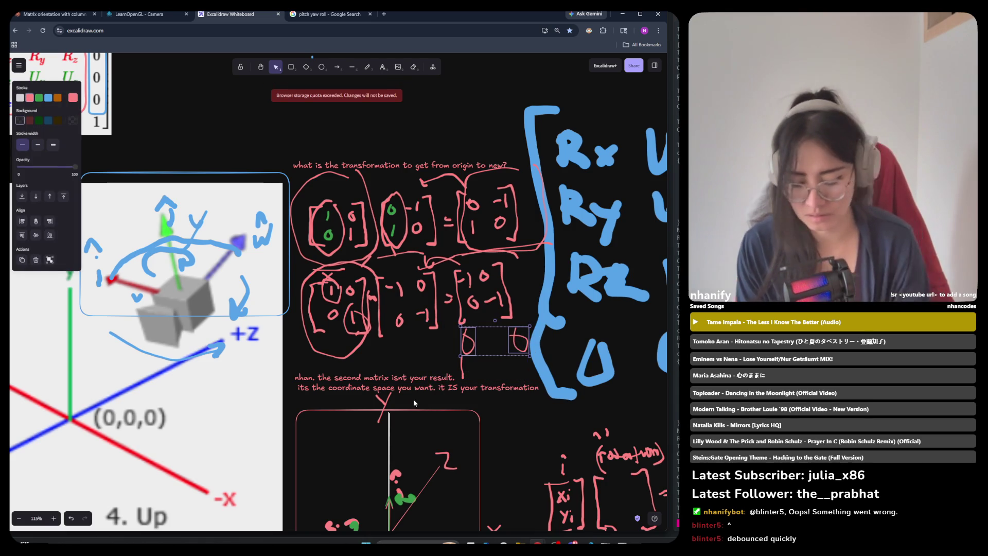
{"action": "key", "text": "Delete"}
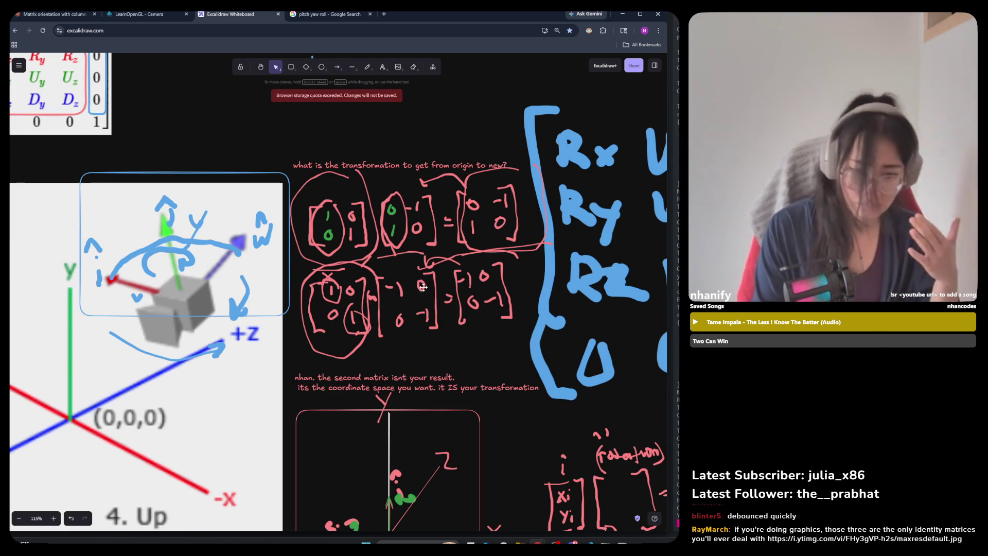
{"action": "scroll", "coordinate": [412, 323], "scroll_direction": "down", "scroll_amount": 2}
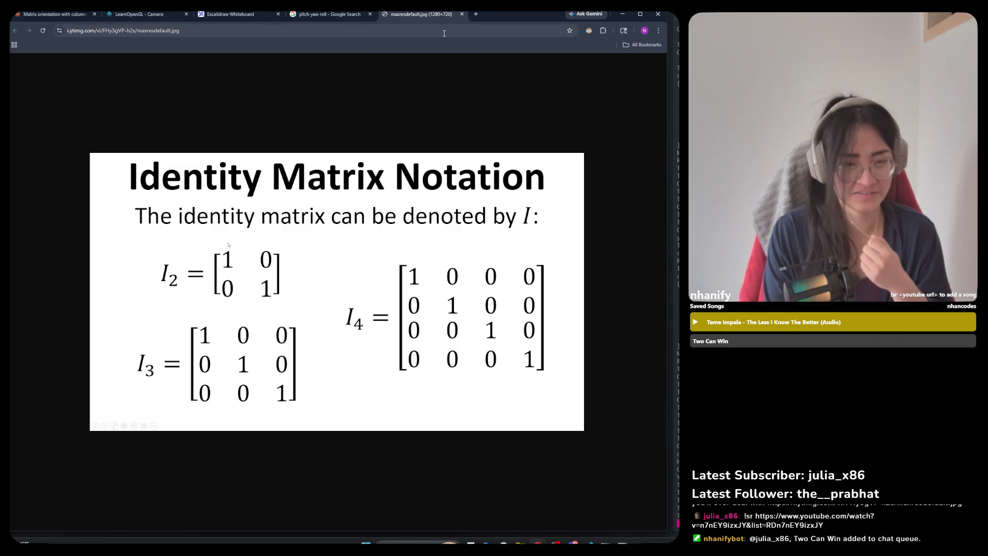
Step: Close the identity-matrix image tab to return to the 'pitch yaw roll' image results
{"action": "left_click", "coordinate": [462, 15]}
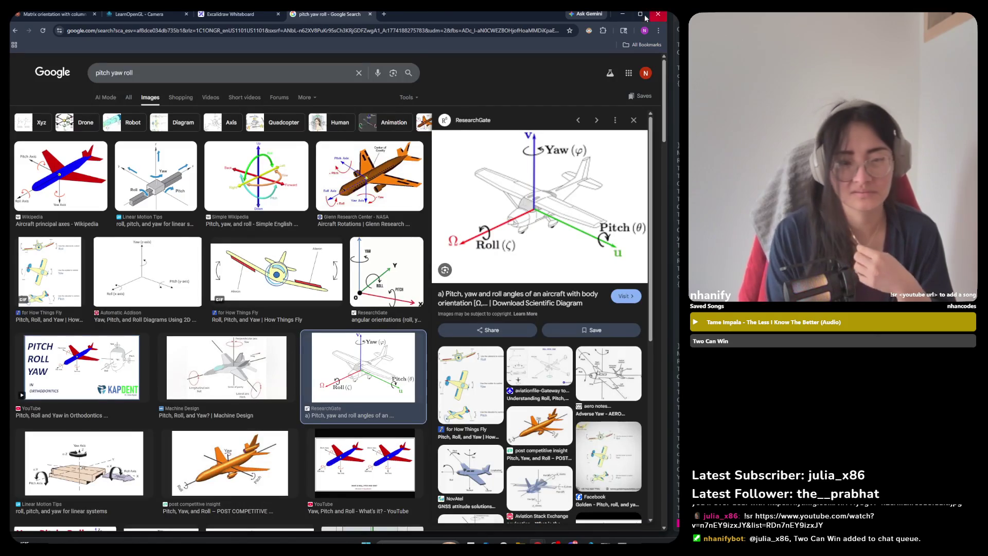
Step: Minimize Chrome, check the code editor and raylib cube window, then restore the pitch yaw roll search
{"action": "left_click", "coordinate": [622, 14]}
{"action": "left_click", "coordinate": [433, 513]}
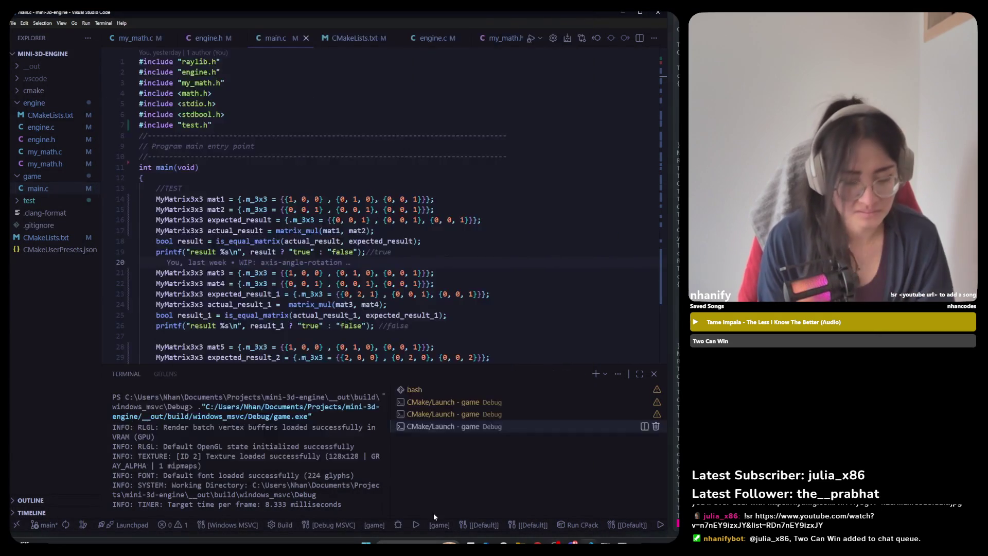
{"action": "key", "text": "alt+Tab"}
{"action": "key", "text": "alt+Tab"}
{"action": "key", "text": "alt+Tab"}
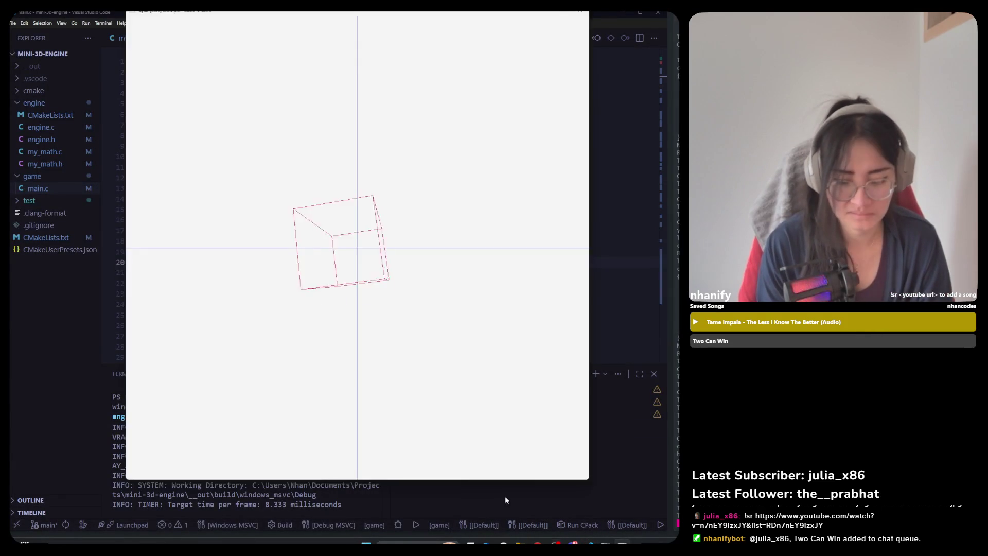
{"action": "mouse_move", "coordinate": [520, 541]}
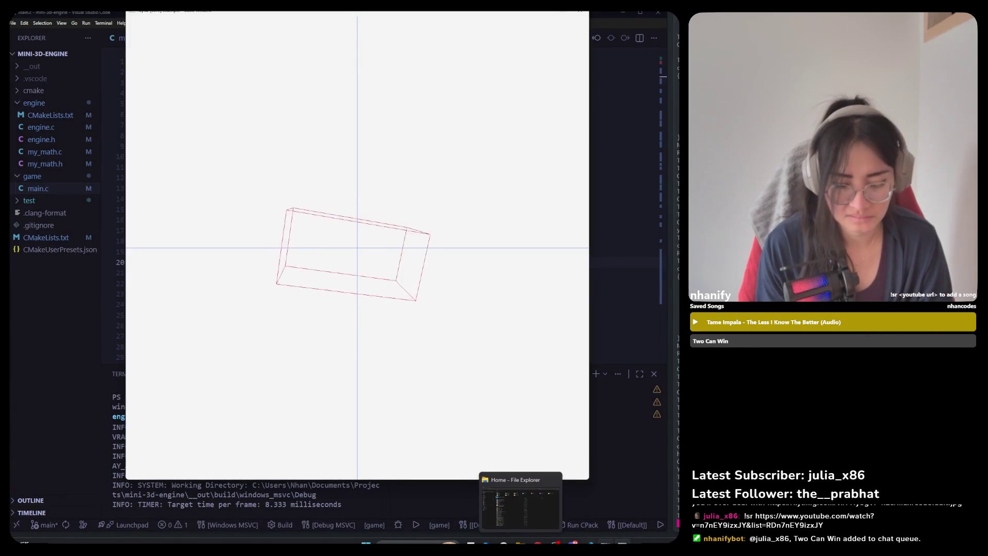
{"action": "left_click", "coordinate": [547, 523]}
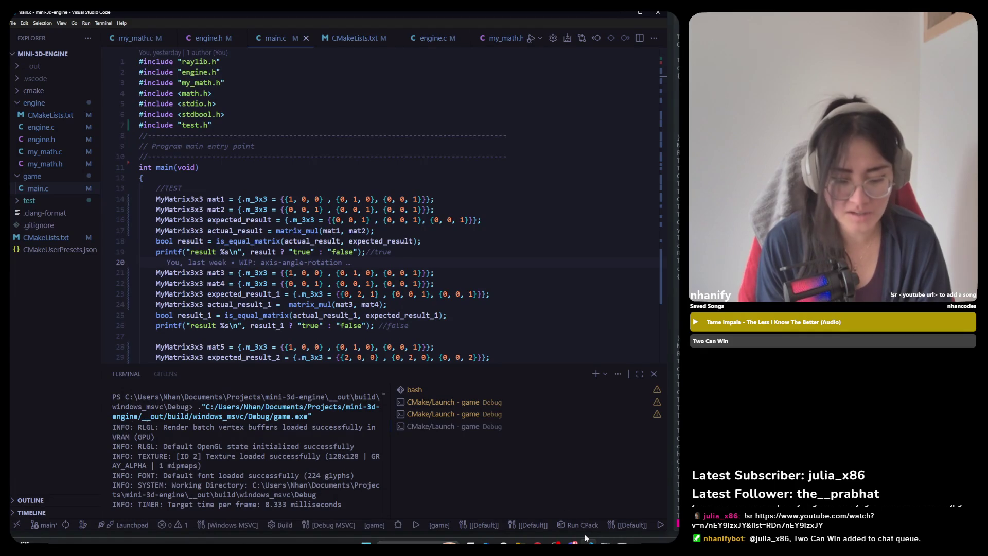
{"action": "mouse_move", "coordinate": [536, 541]}
{"action": "left_click", "coordinate": [510, 524]}
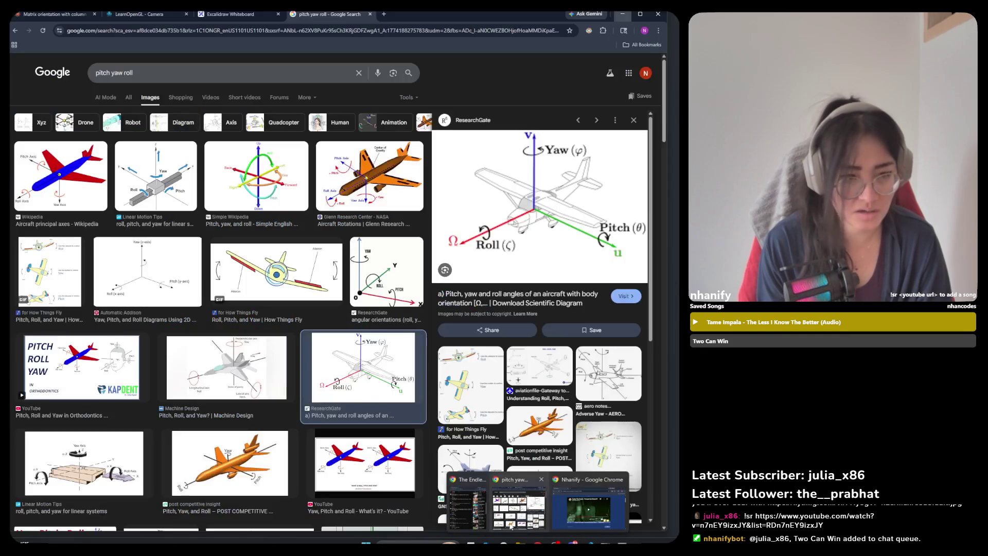
Step: Switch to the Excalidraw Whiteboard tab showing the pink matrix equations and axis sketch
{"action": "left_click", "coordinate": [225, 19]}
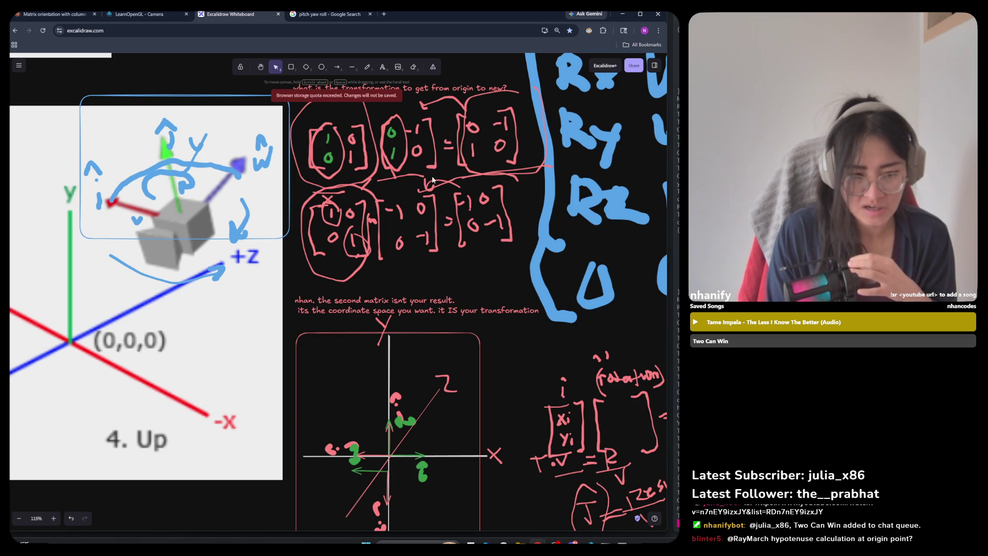
Step: Pan the board and select the 0 and 1 result-matrix entries to inspect them, then take the pencil
{"action": "scroll", "coordinate": [415, 227], "scroll_direction": "up", "scroll_amount": 3}
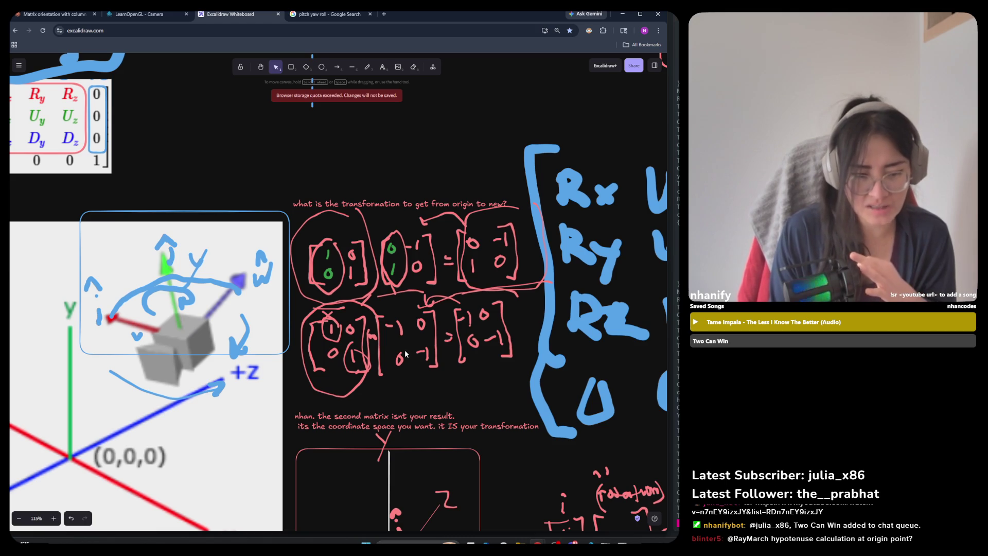
{"action": "scroll", "coordinate": [406, 355], "scroll_direction": "down", "scroll_amount": 2}
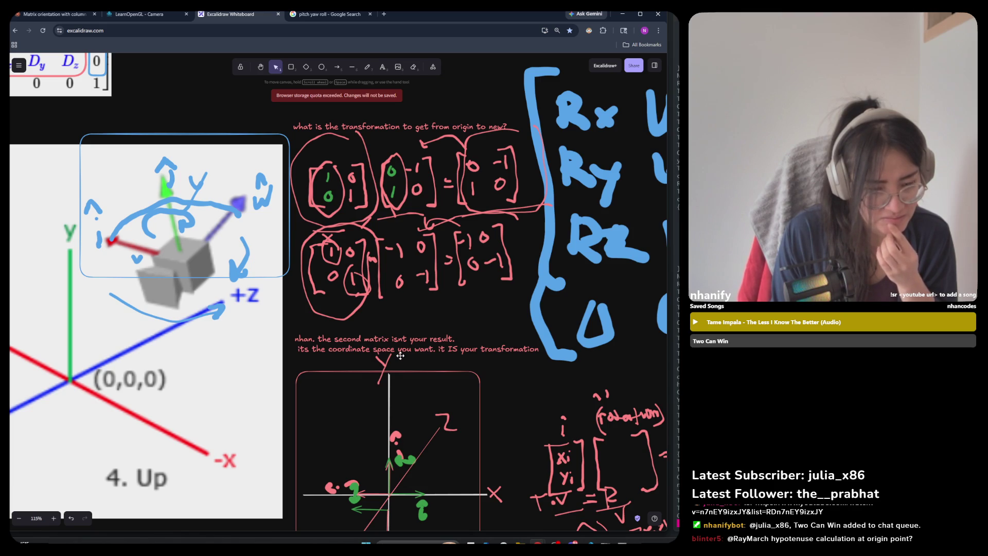
{"action": "mouse_move", "coordinate": [484, 251]}
{"action": "left_mouse_down"}
{"action": "mouse_move", "coordinate": [427, 291]}
{"action": "mouse_move", "coordinate": [461, 283]}
{"action": "left_mouse_up"}
{"action": "left_click", "coordinate": [461, 298]}
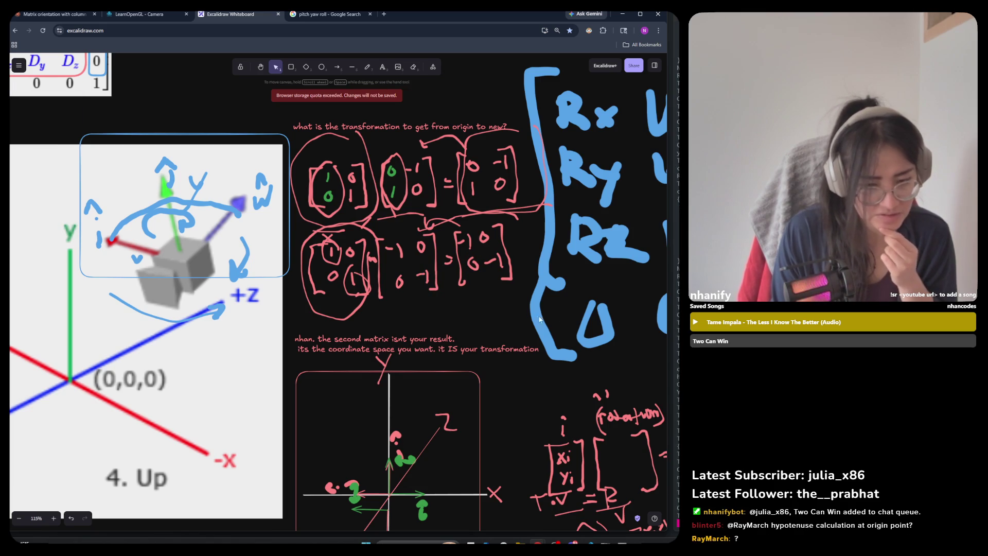
{"action": "mouse_move", "coordinate": [525, 304]}
{"action": "left_mouse_down"}
{"action": "mouse_move", "coordinate": [483, 243]}
{"action": "mouse_move", "coordinate": [450, 222]}
{"action": "left_mouse_up"}
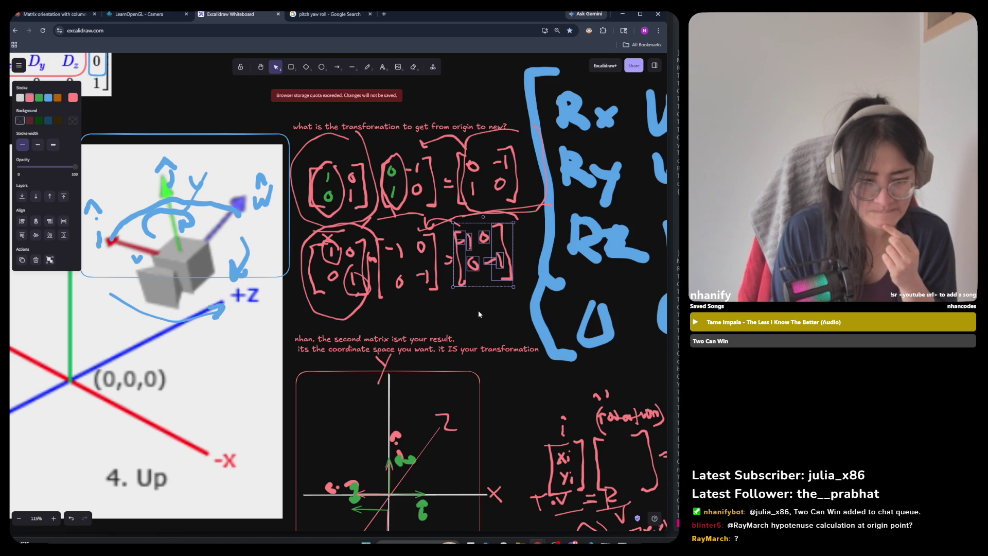
{"action": "scroll", "coordinate": [474, 301], "scroll_direction": "down", "scroll_amount": 3}
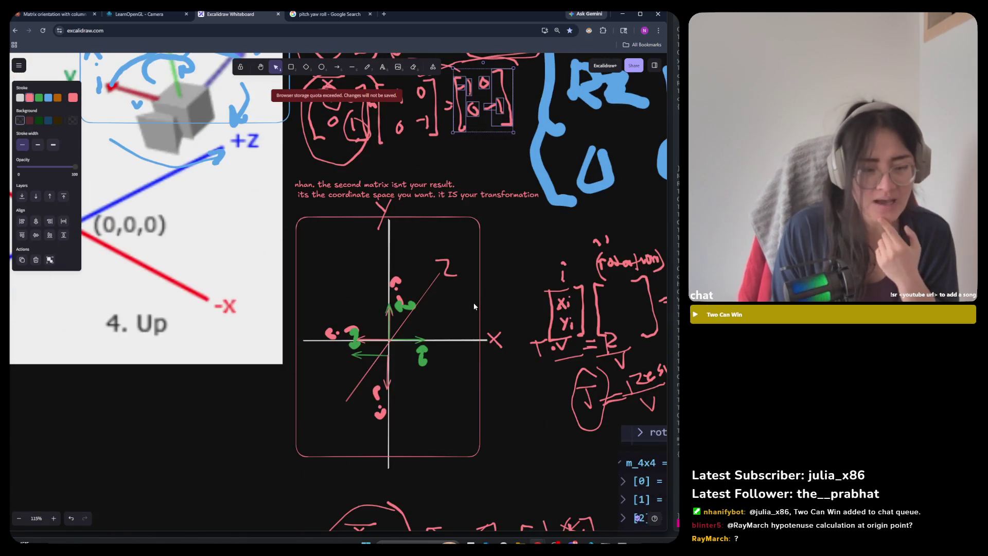
{"action": "scroll", "coordinate": [473, 306], "scroll_direction": "up", "scroll_amount": 2}
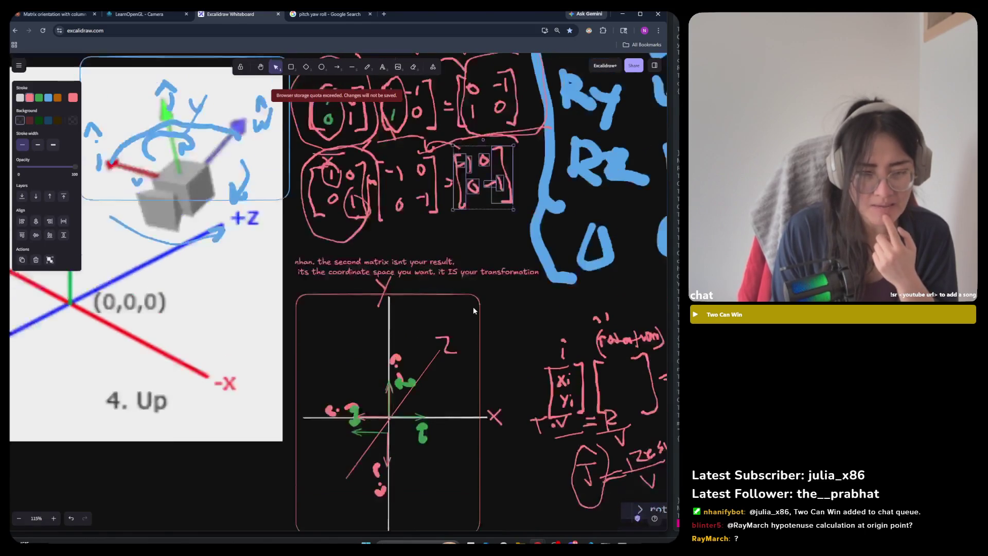
{"action": "scroll", "coordinate": [467, 275], "scroll_direction": "down", "scroll_amount": 2}
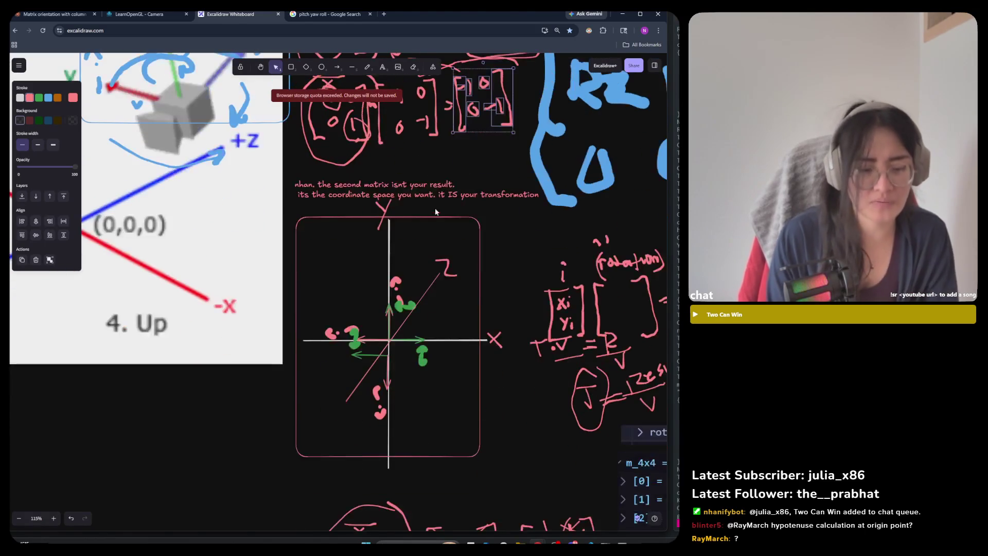
{"action": "left_click", "coordinate": [366, 67]}
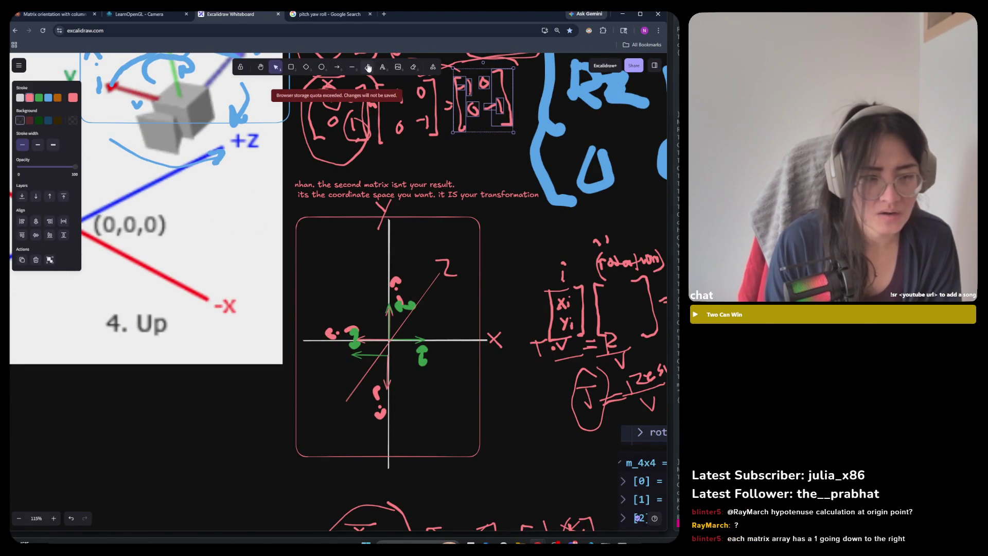
Step: Draw a pink bracket pair right of the axes box and write Rotation, undoing a stray stroke
{"action": "mouse_move", "coordinate": [497, 238]}
{"action": "left_mouse_down"}
{"action": "mouse_move", "coordinate": [492, 260]}
{"action": "mouse_move", "coordinate": [509, 290]}
{"action": "left_mouse_up"}
{"action": "left_click_drag", "start_coordinate": [491, 238], "coordinate": [509, 237]}
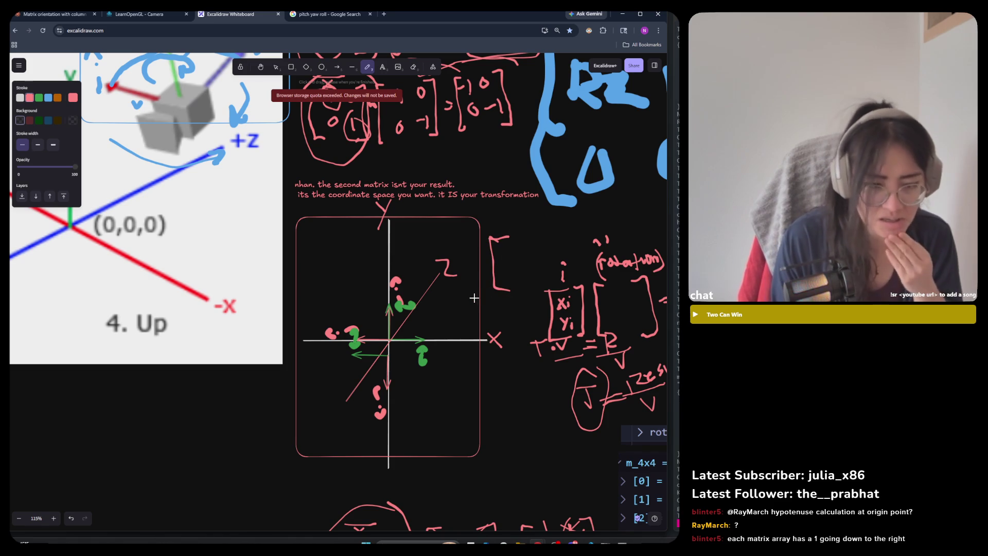
{"action": "mouse_move", "coordinate": [495, 227]}
{"action": "left_mouse_down"}
{"action": "mouse_move", "coordinate": [507, 225]}
{"action": "mouse_move", "coordinate": [498, 222]}
{"action": "left_mouse_up"}
{"action": "key", "text": "ctrl+z"}
{"action": "key", "text": "ctrl+z"}
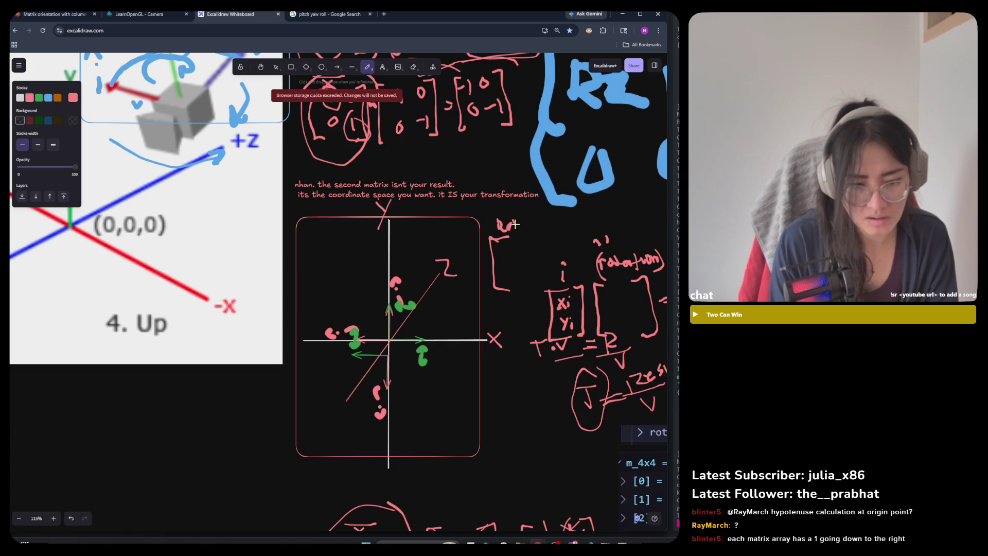
{"action": "mouse_move", "coordinate": [529, 227]}
{"action": "left_mouse_down"}
{"action": "mouse_move", "coordinate": [553, 224]}
{"action": "mouse_move", "coordinate": [539, 283]}
{"action": "left_mouse_up"}
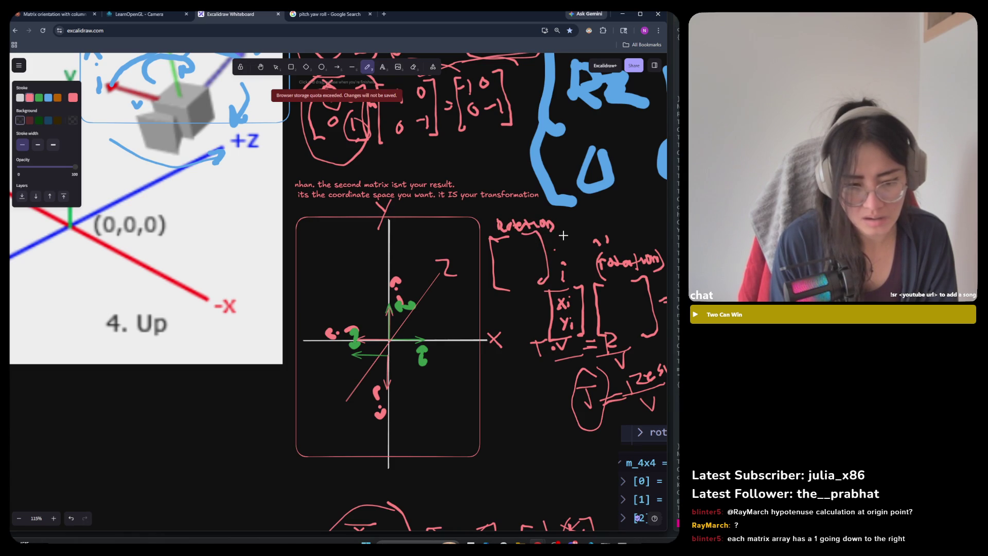
{"action": "left_click_drag", "start_coordinate": [559, 229], "coordinate": [570, 279]}
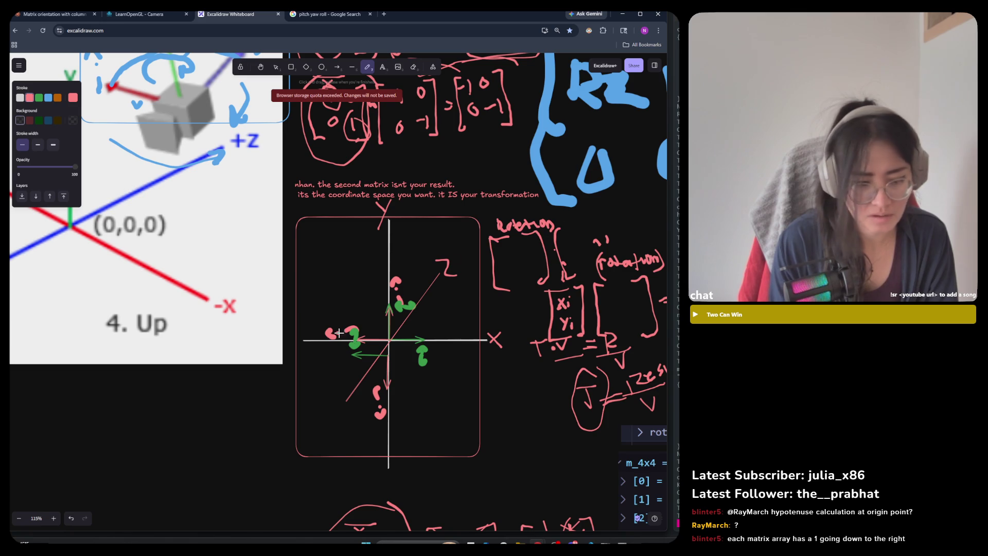
Step: Move the three lower matrix drawings down and to the right
{"action": "scroll", "coordinate": [308, 407], "scroll_direction": "down", "scroll_amount": 3}
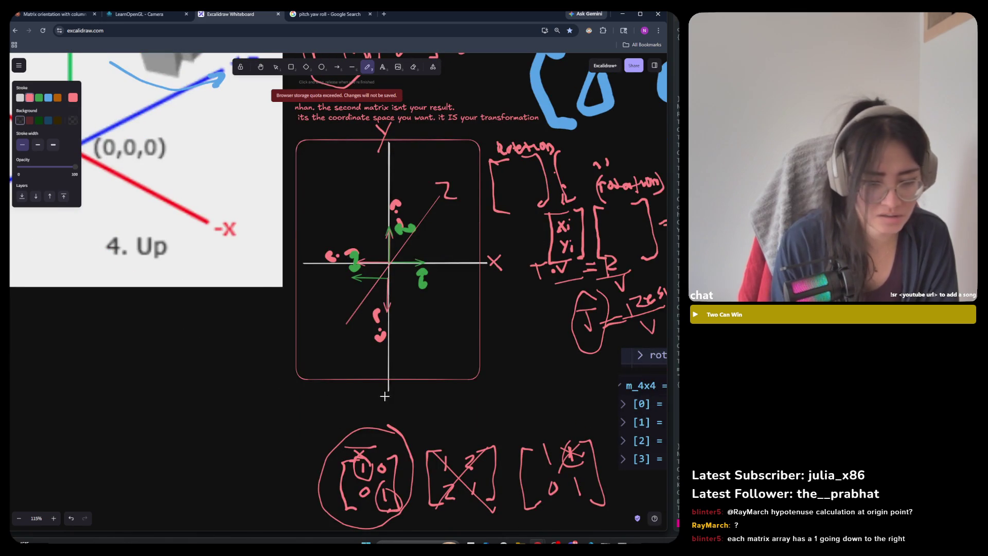
{"action": "scroll", "coordinate": [355, 337], "scroll_direction": "down", "scroll_amount": 5}
{"action": "key", "text": "v"}
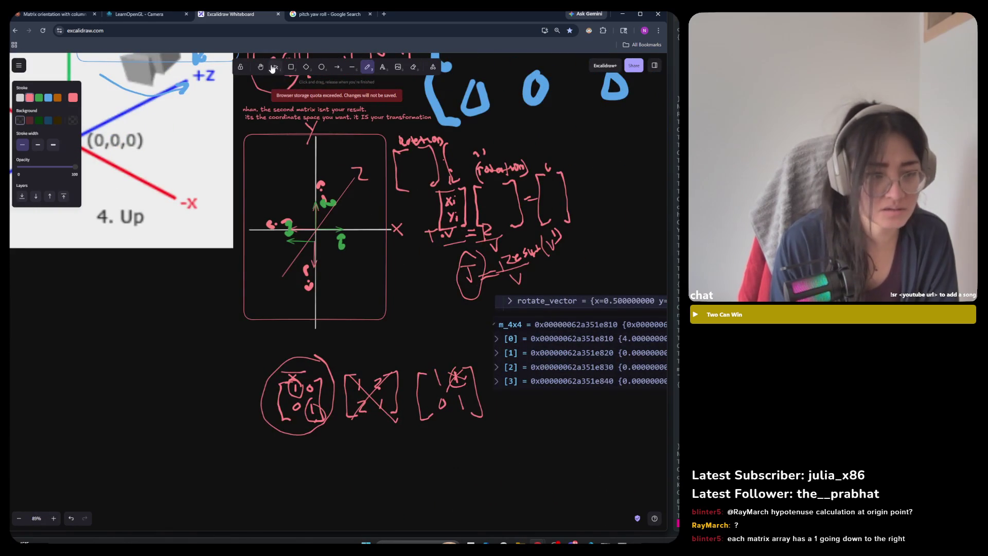
{"action": "left_click_drag", "start_coordinate": [545, 456], "coordinate": [245, 340]}
{"action": "left_click_drag", "start_coordinate": [370, 395], "coordinate": [620, 447]}
Step: Sketch a pink freehand stroke along the diagonal axis
{"action": "scroll", "coordinate": [288, 176], "scroll_direction": "up", "scroll_amount": 3}
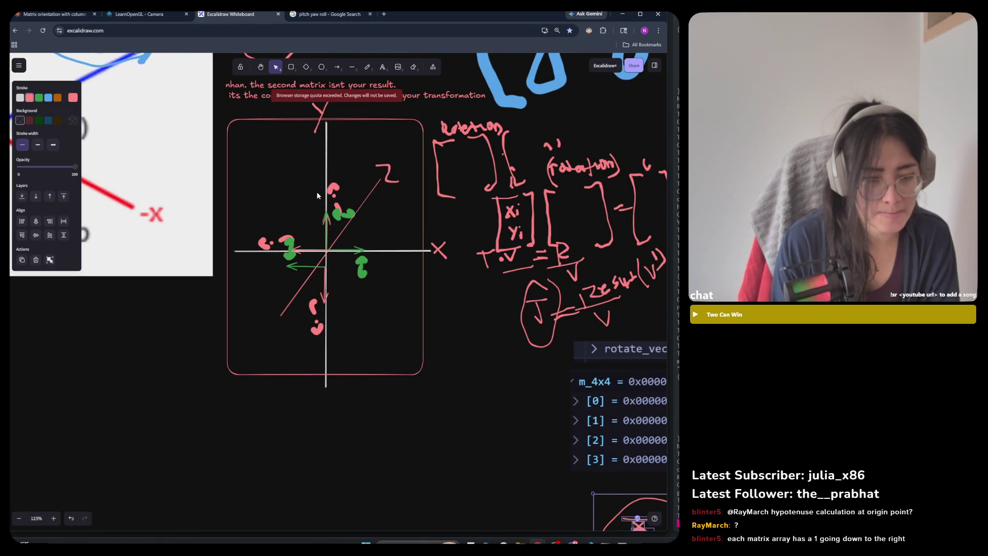
{"action": "left_click", "coordinate": [367, 67]}
{"action": "left_click_drag", "start_coordinate": [329, 247], "coordinate": [361, 209]}
Step: Delete the green arrow group, leftover marks and short pink line near the origin
{"action": "left_click", "coordinate": [276, 68]}
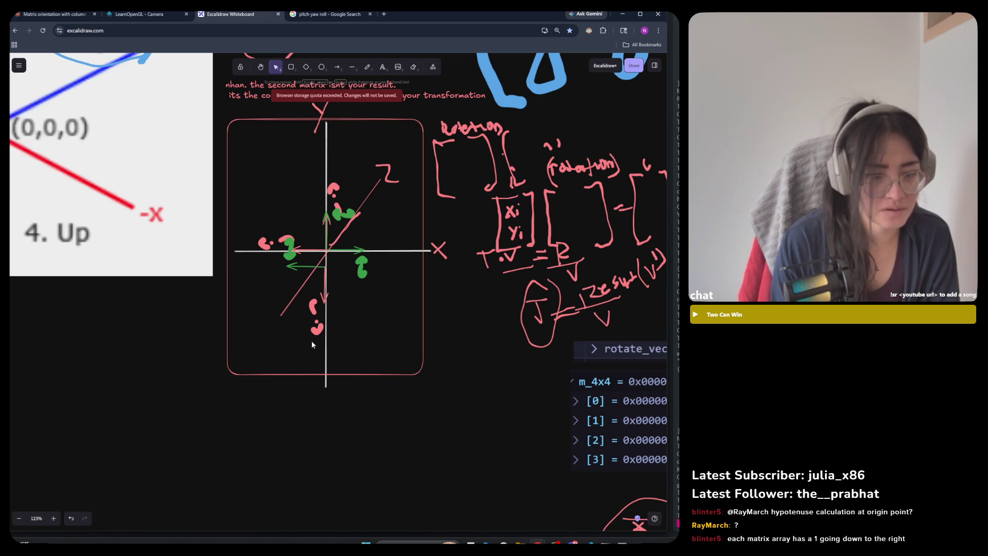
{"action": "left_click", "coordinate": [299, 267]}
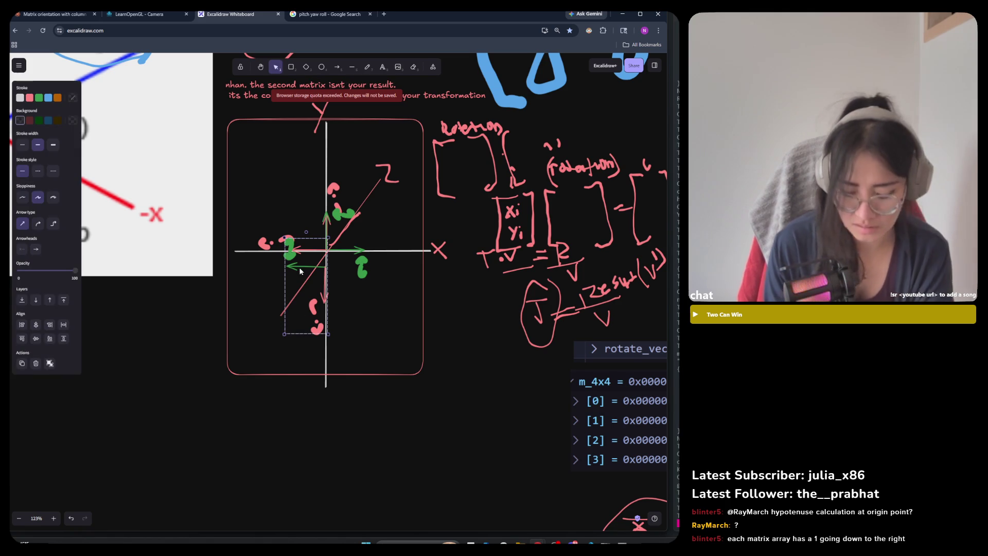
{"action": "key", "text": "Delete"}
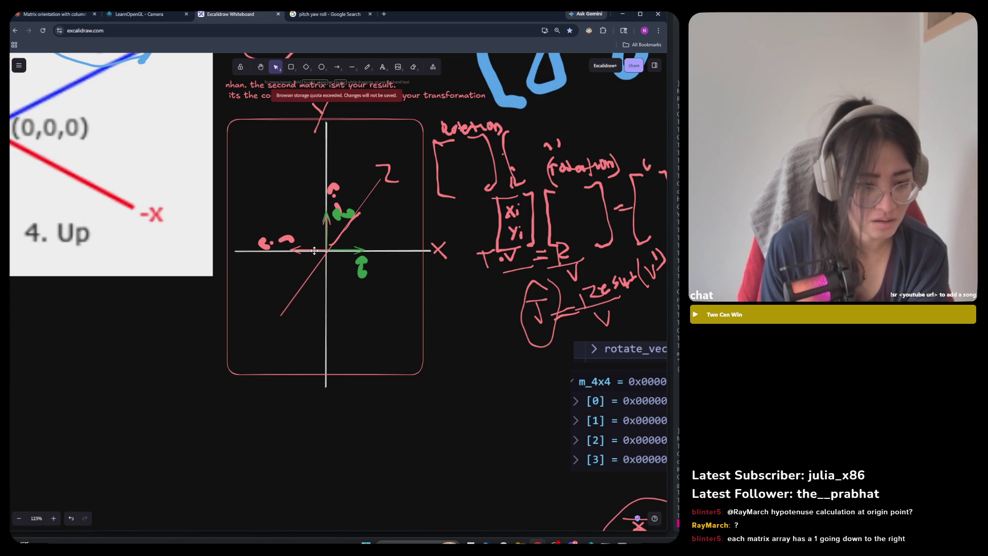
{"action": "left_click", "coordinate": [315, 253]}
{"action": "key", "text": "Delete"}
{"action": "left_click", "coordinate": [359, 218]}
{"action": "key", "text": "Delete"}
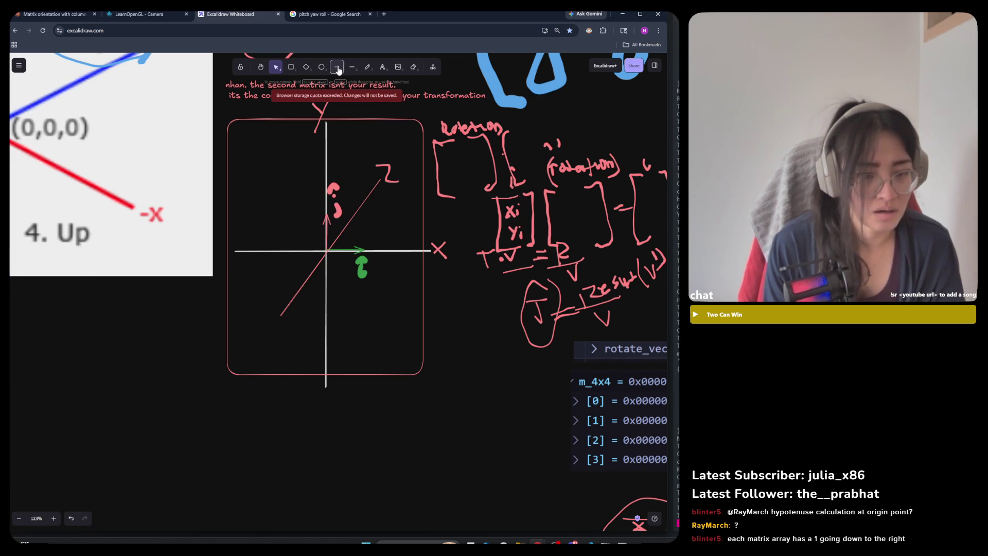
Step: Draw an orange arrow from the origin pointing up and to the right
{"action": "left_click", "coordinate": [337, 67]}
{"action": "left_click_drag", "start_coordinate": [327, 251], "coordinate": [375, 210]}
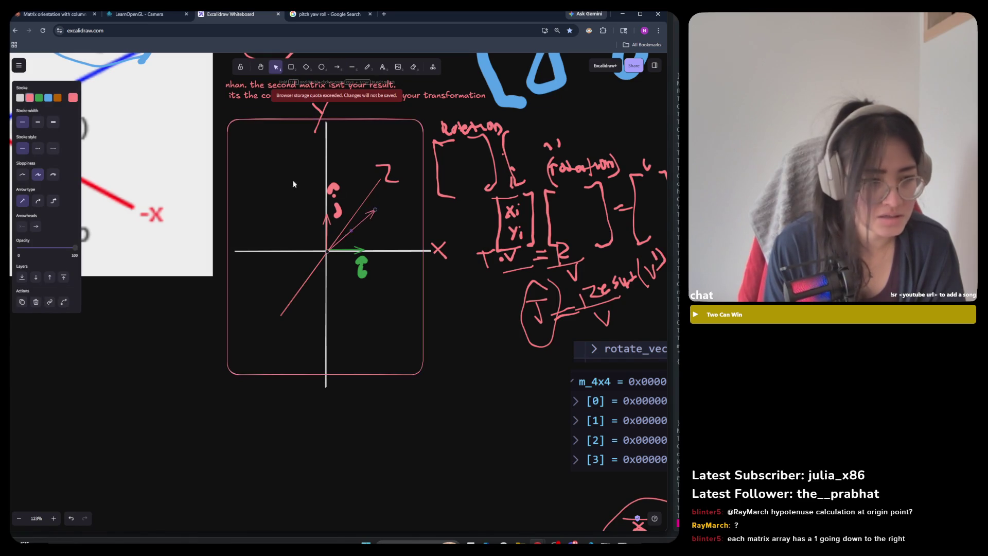
{"action": "left_click", "coordinate": [57, 97]}
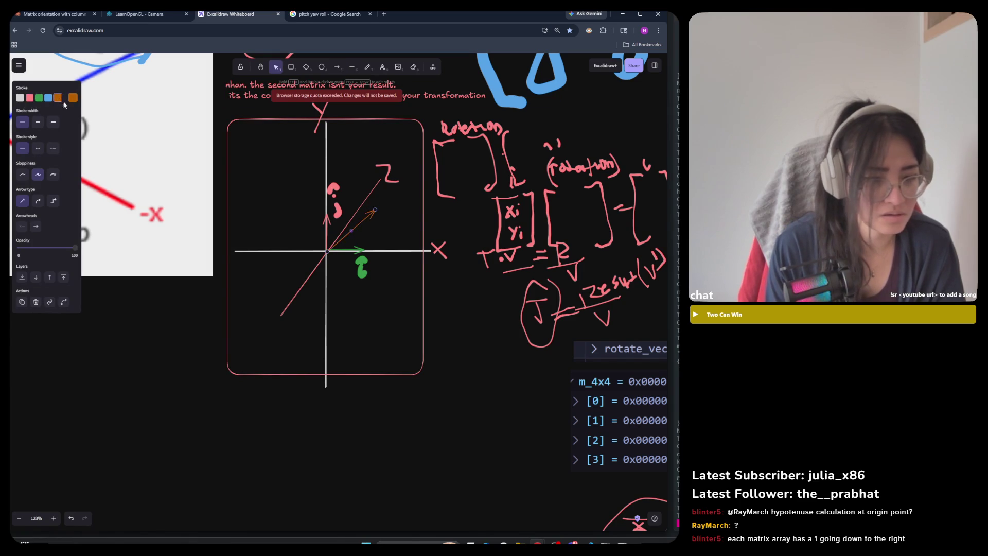
{"action": "left_click", "coordinate": [351, 274]}
{"action": "left_click", "coordinate": [363, 219]}
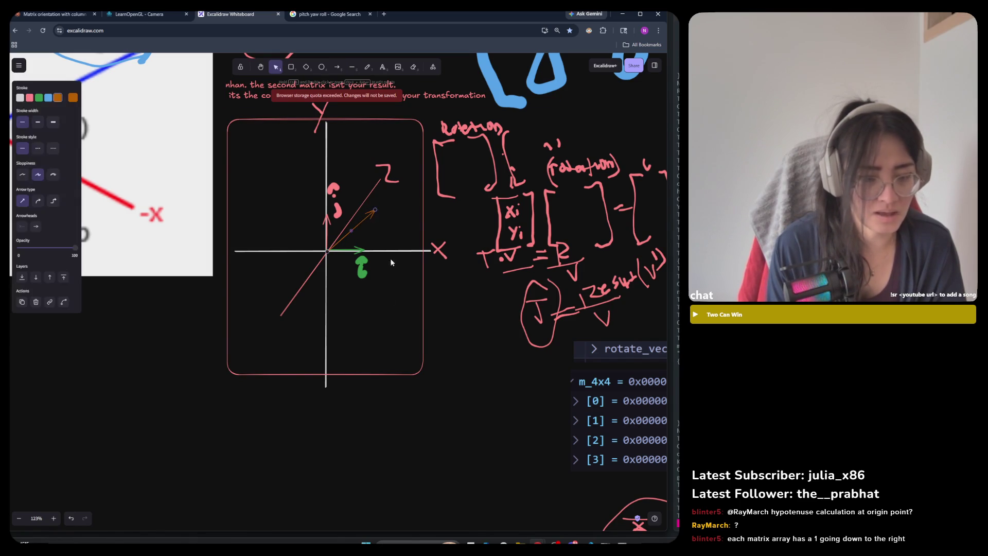
{"action": "left_click", "coordinate": [448, 371]}
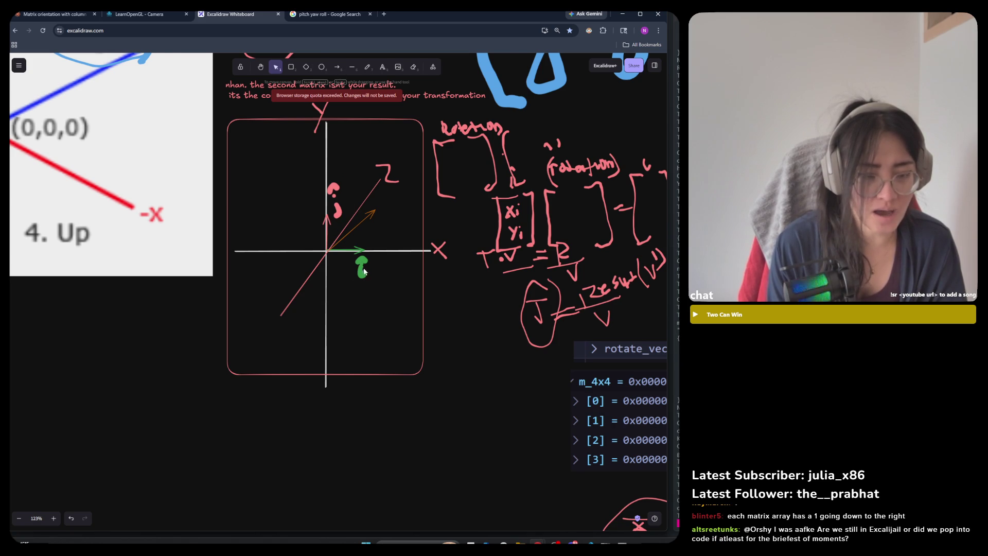
{"action": "scroll", "coordinate": [350, 284], "scroll_direction": "up", "scroll_amount": 1}
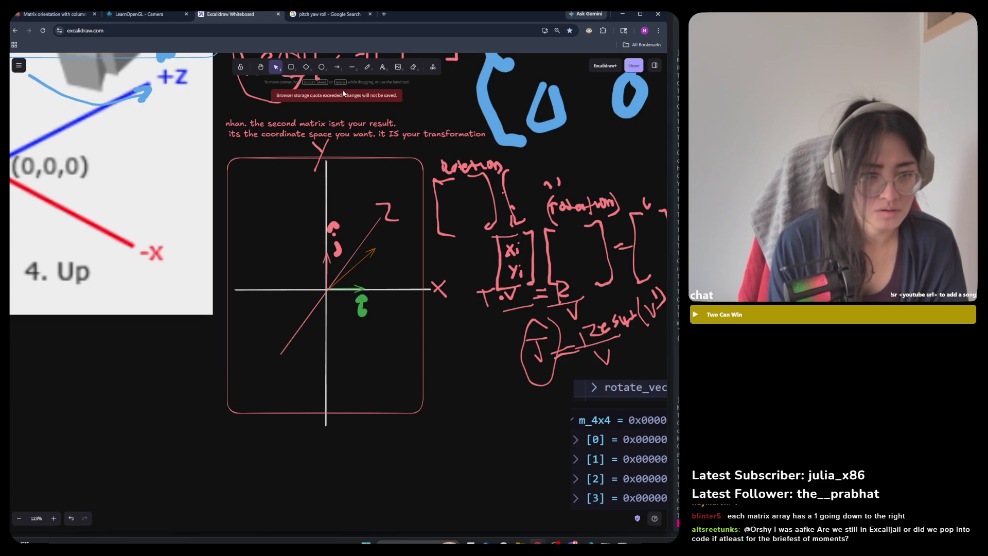
Step: Group the pink and green basis vectors together with the orange arrow
{"action": "left_click", "coordinate": [330, 264]}
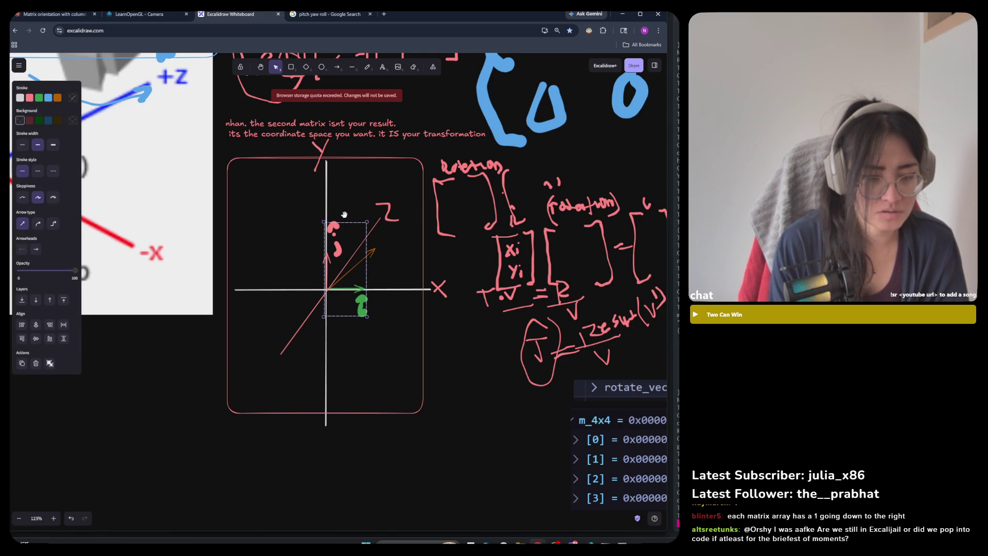
{"action": "left_click", "coordinate": [344, 214]}
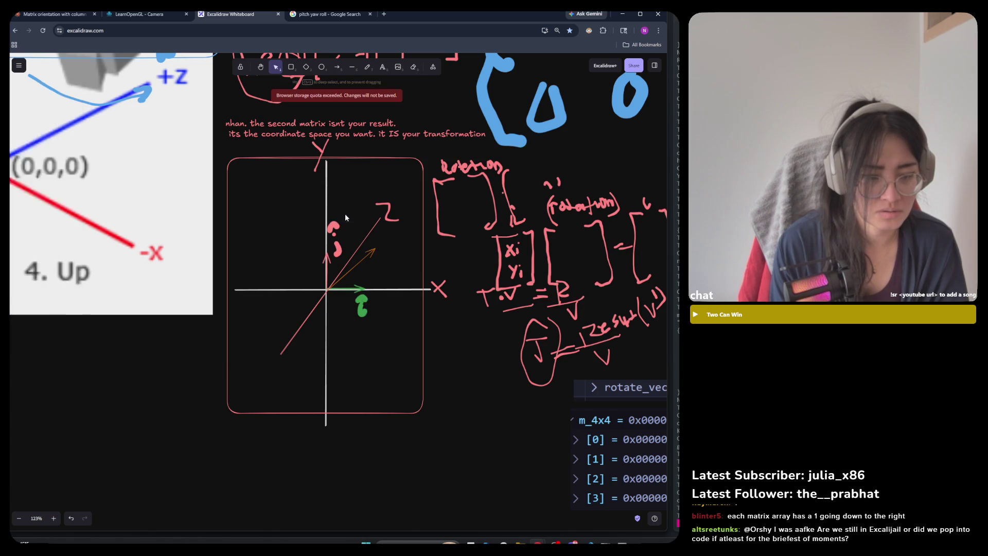
{"action": "left_click", "coordinate": [369, 254]}
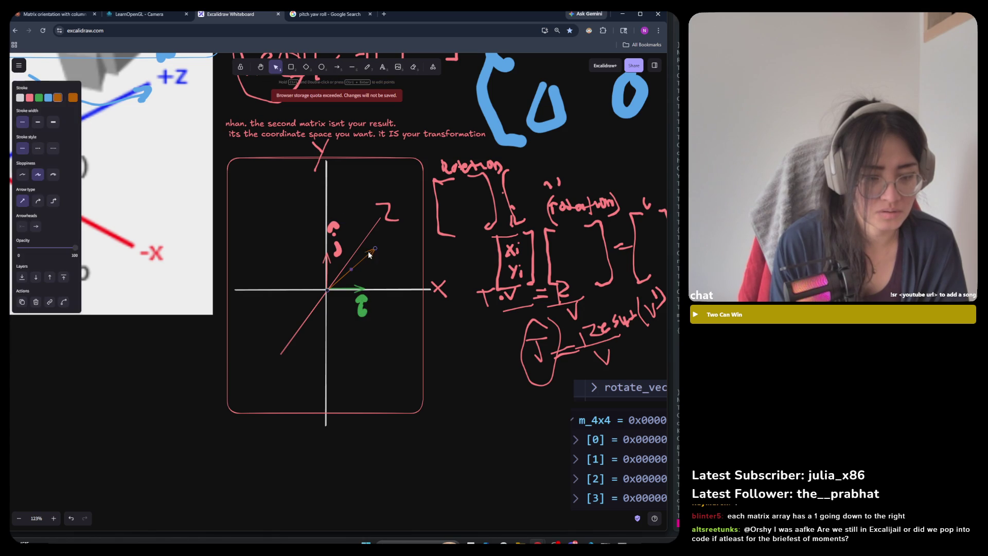
{"action": "left_click", "coordinate": [328, 260], "text": "shift"}
{"action": "left_click", "coordinate": [488, 372]}
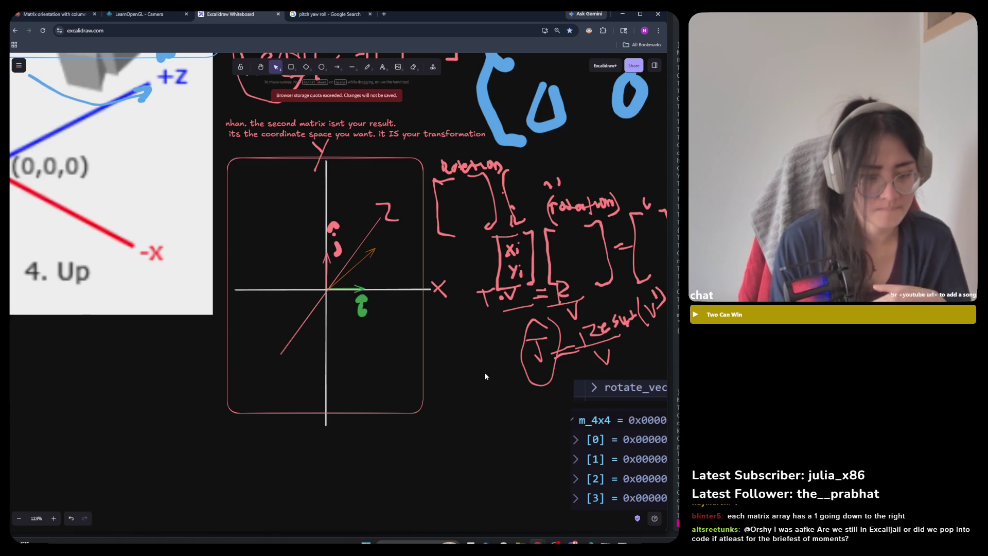
{"action": "left_click", "coordinate": [359, 286]}
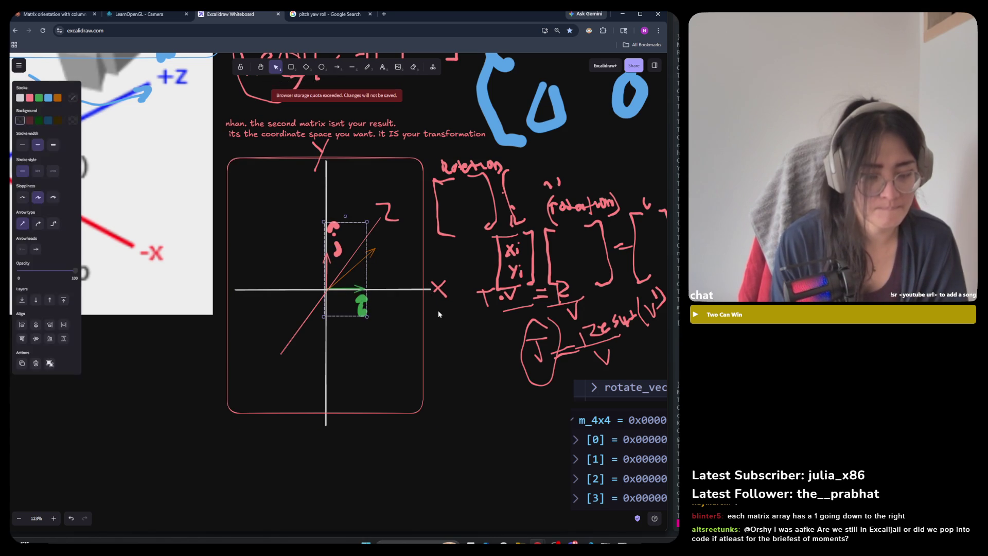
{"action": "left_click", "coordinate": [372, 252], "text": "shift"}
{"action": "right_click", "coordinate": [372, 252]}
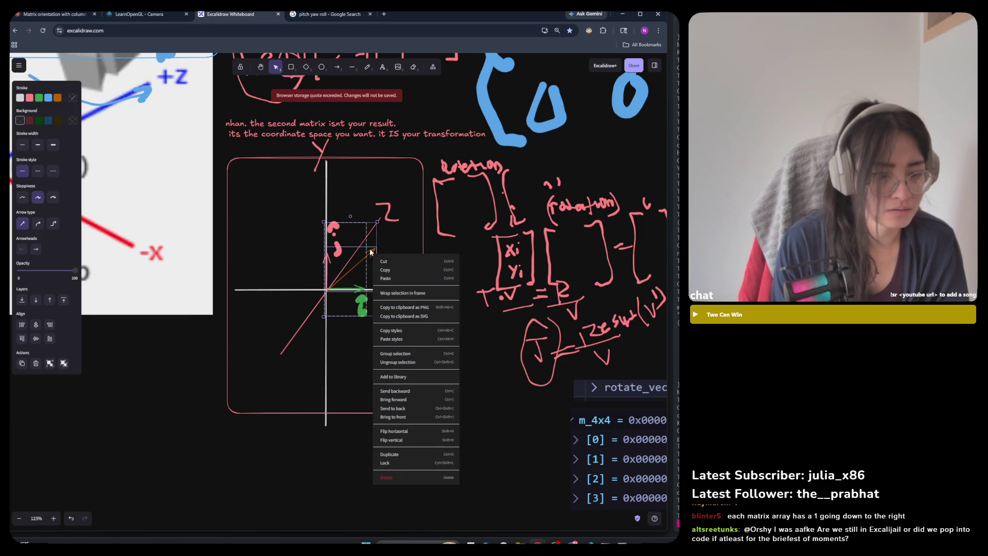
{"action": "left_click", "coordinate": [406, 353]}
Step: Rotate the arrow group counter-clockwise about the origin, then nudge it slightly further
{"action": "left_click_drag", "start_coordinate": [349, 215], "coordinate": [350, 258]}
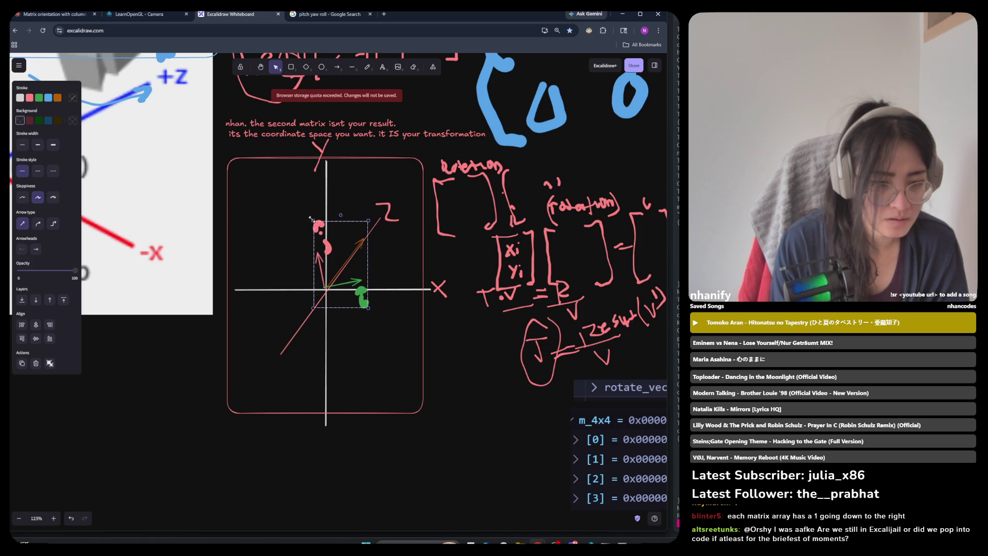
{"action": "left_click", "coordinate": [332, 207]}
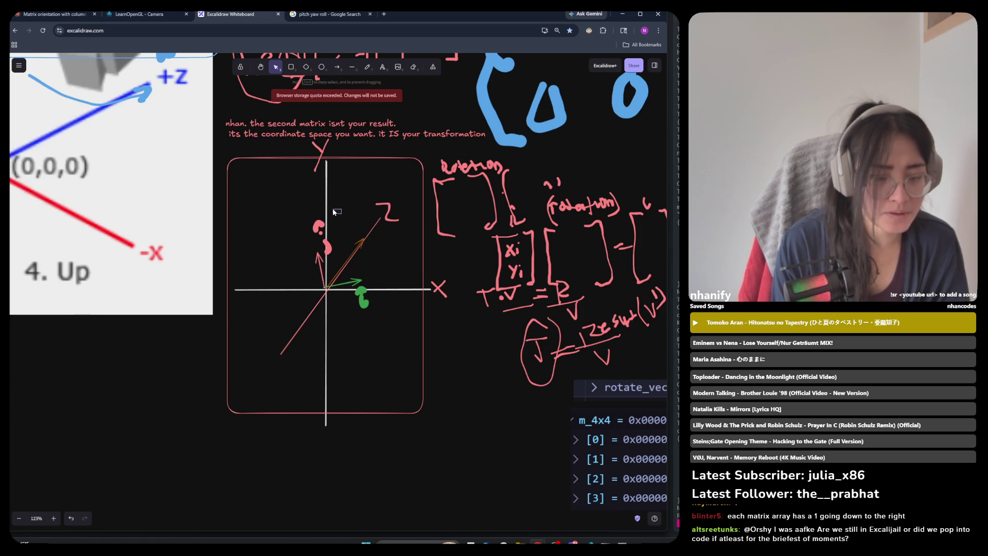
{"action": "left_click", "coordinate": [316, 233]}
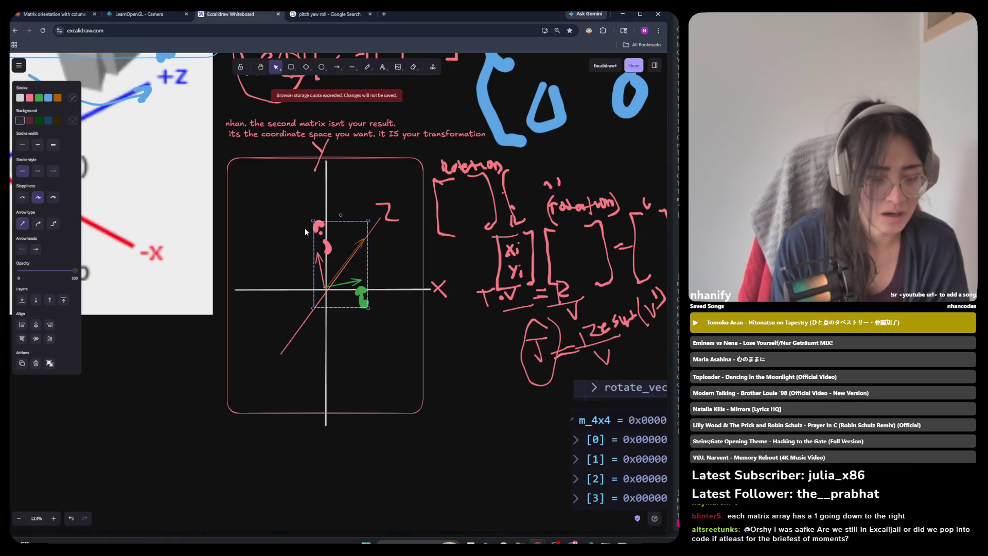
{"action": "left_click_drag", "start_coordinate": [339, 215], "coordinate": [331, 220]}
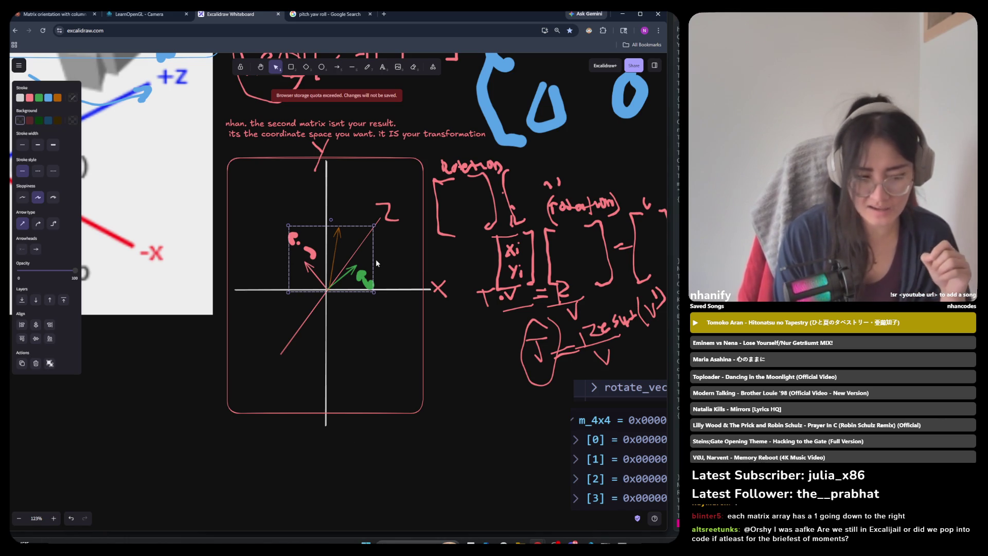
{"action": "left_click", "coordinate": [312, 337]}
{"action": "left_click", "coordinate": [304, 259]}
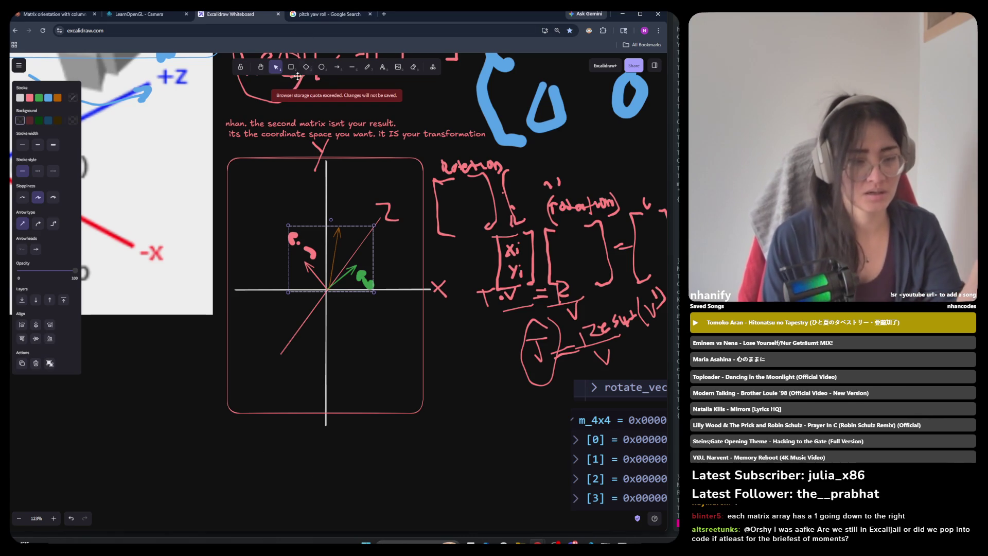
{"action": "left_click", "coordinate": [367, 66]}
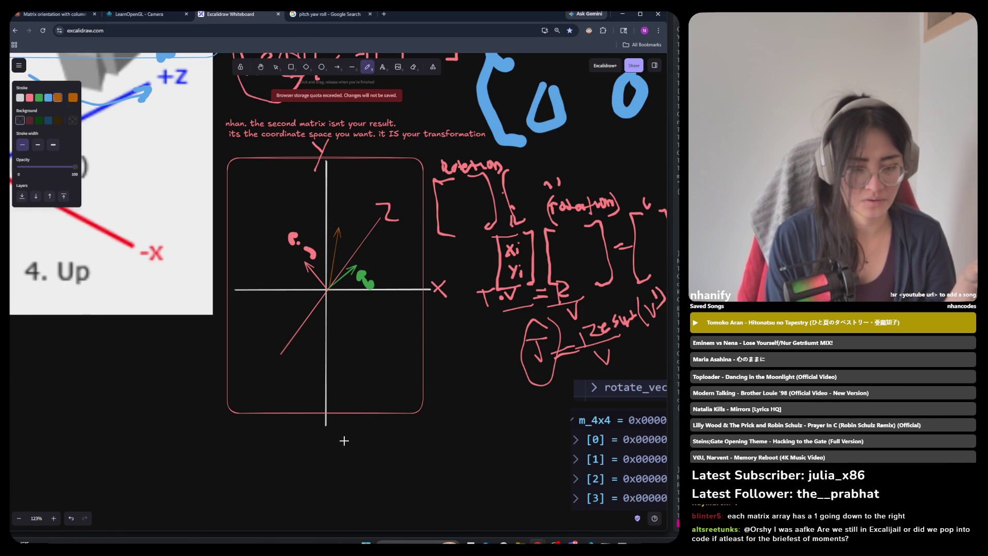
Step: Handwrite an orange V' = T·V below the axis diagram, undoing a mistaken v
{"action": "key", "text": "e"}
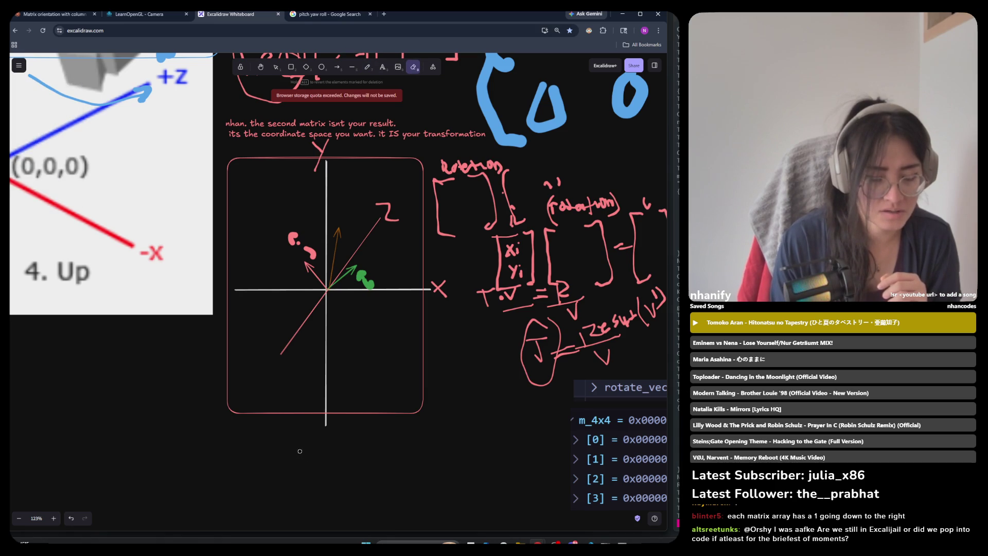
{"action": "key", "text": "p"}
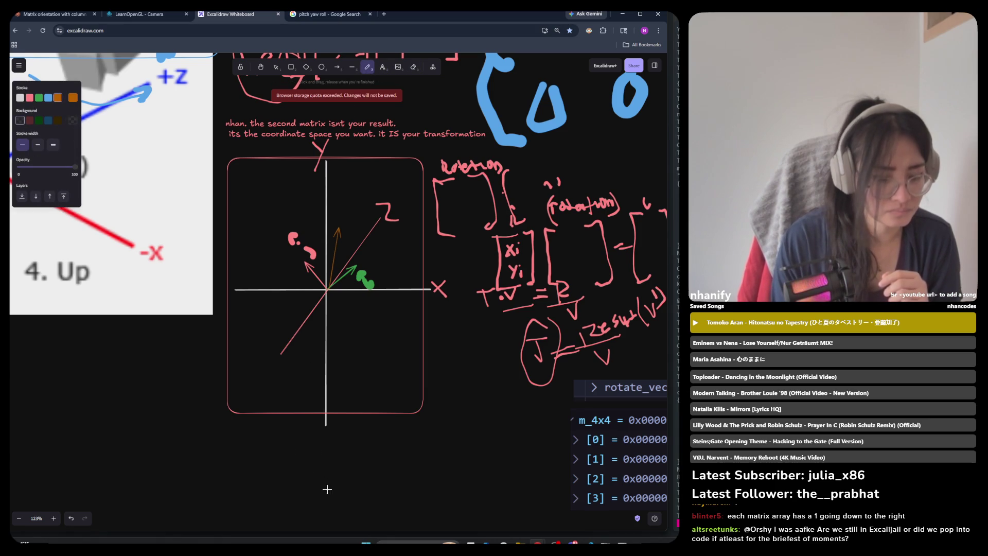
{"action": "left_click_drag", "start_coordinate": [284, 444], "coordinate": [317, 448]}
{"action": "left_click_drag", "start_coordinate": [310, 457], "coordinate": [318, 455]}
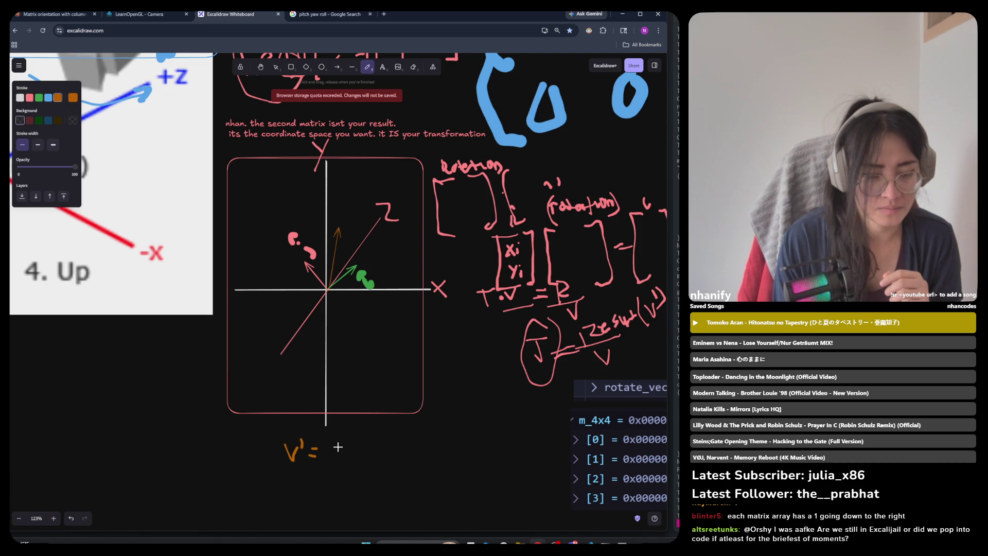
{"action": "left_click_drag", "start_coordinate": [330, 441], "coordinate": [339, 445]}
{"action": "key", "text": "ctrl+z"}
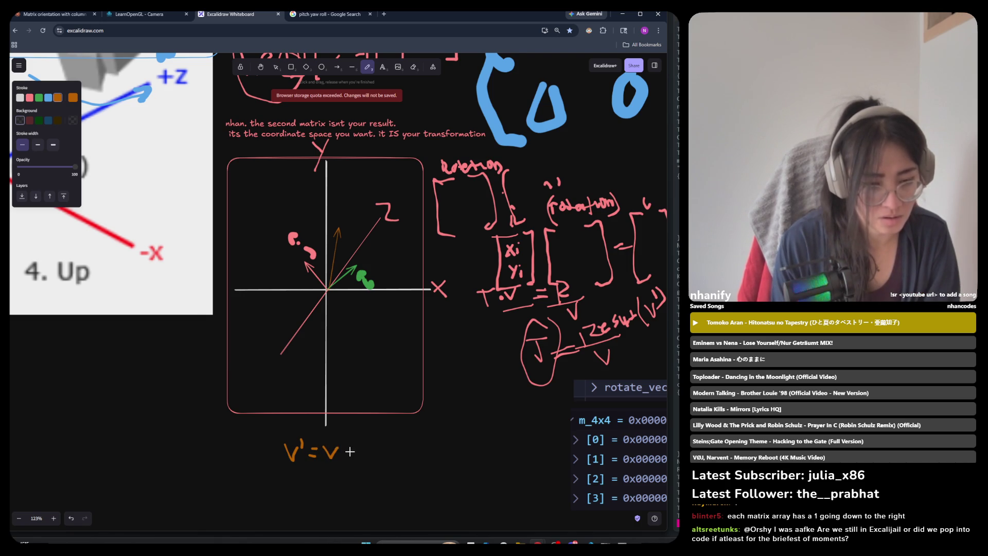
{"action": "key", "text": "ctrl+z"}
{"action": "left_click_drag", "start_coordinate": [325, 445], "coordinate": [341, 444]}
{"action": "left_click_drag", "start_coordinate": [333, 445], "coordinate": [334, 461]}
{"action": "left_click", "coordinate": [346, 454]}
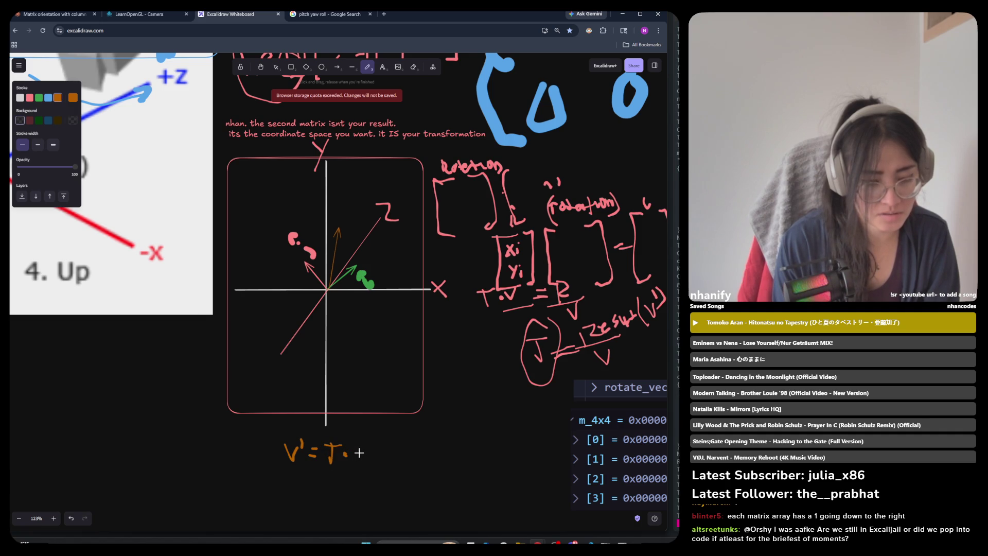
{"action": "mouse_move", "coordinate": [355, 448]}
{"action": "left_mouse_down"}
{"action": "mouse_move", "coordinate": [361, 458]}
{"action": "mouse_move", "coordinate": [368, 445]}
{"action": "left_mouse_up"}
Step: Draw an empty orange square-bracket pair beneath the equation
{"action": "scroll", "coordinate": [371, 441], "scroll_direction": "down", "scroll_amount": 3}
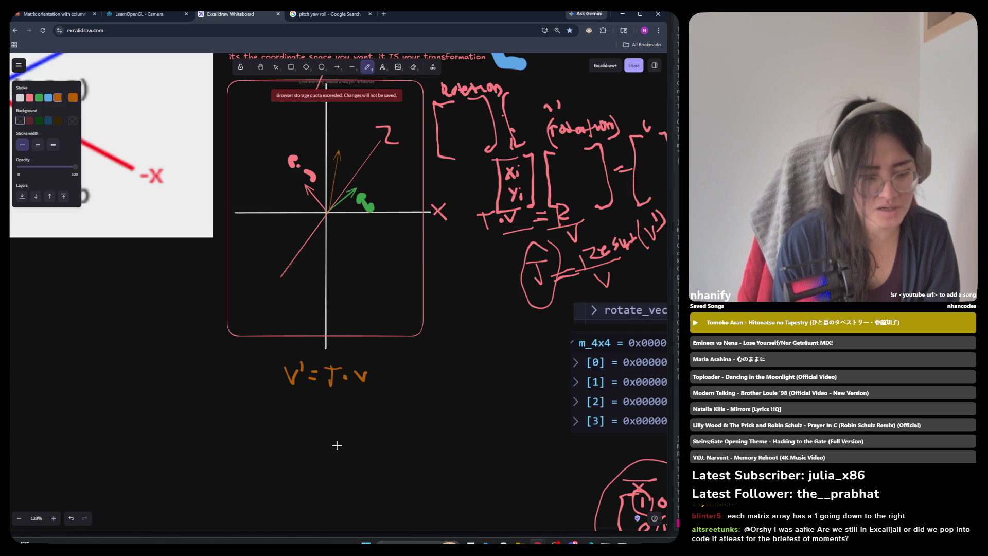
{"action": "mouse_move", "coordinate": [323, 400]}
{"action": "left_mouse_down"}
{"action": "mouse_move", "coordinate": [312, 424]}
{"action": "mouse_move", "coordinate": [329, 444]}
{"action": "left_mouse_up"}
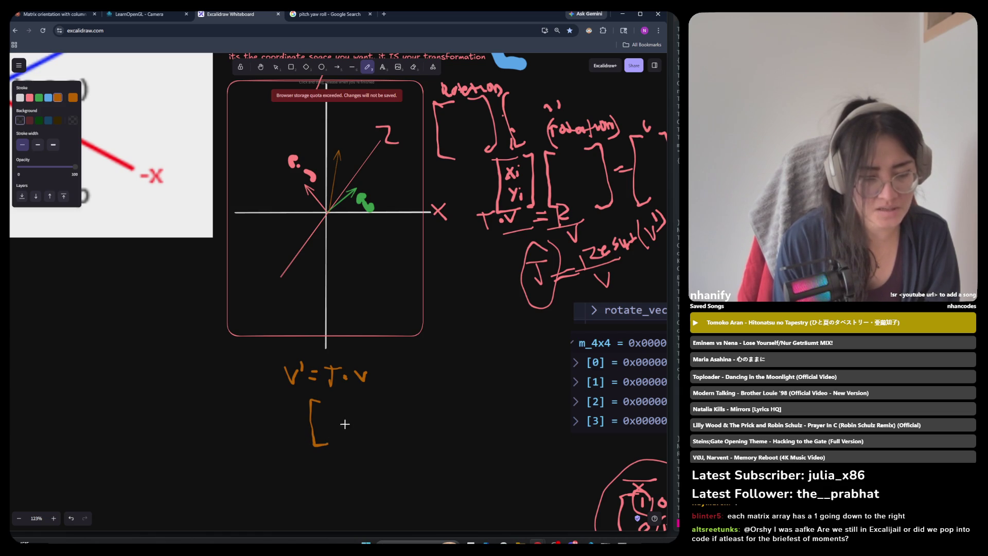
{"action": "mouse_move", "coordinate": [354, 400]}
{"action": "left_mouse_down"}
{"action": "mouse_move", "coordinate": [374, 407]}
{"action": "mouse_move", "coordinate": [374, 442]}
{"action": "left_mouse_up"}
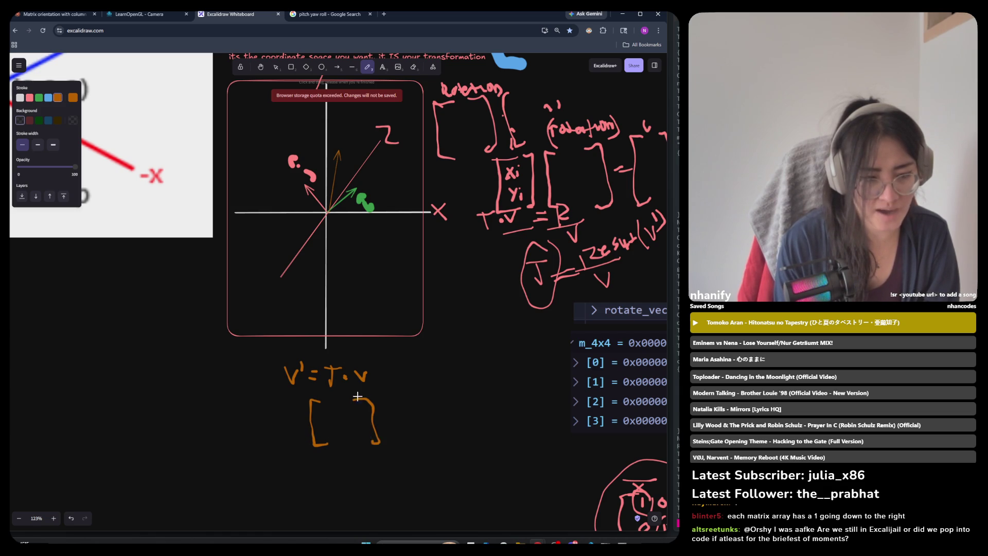
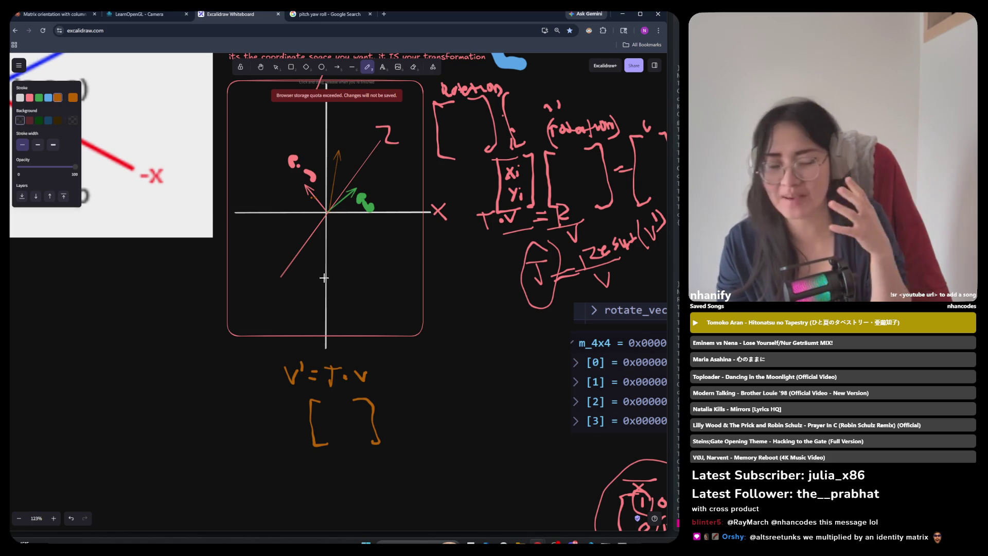
Step: Loop orange freehand ellipses around the second matrix and the result matrix of the lower equation
{"action": "scroll", "coordinate": [324, 277], "scroll_direction": "up", "scroll_amount": 7}
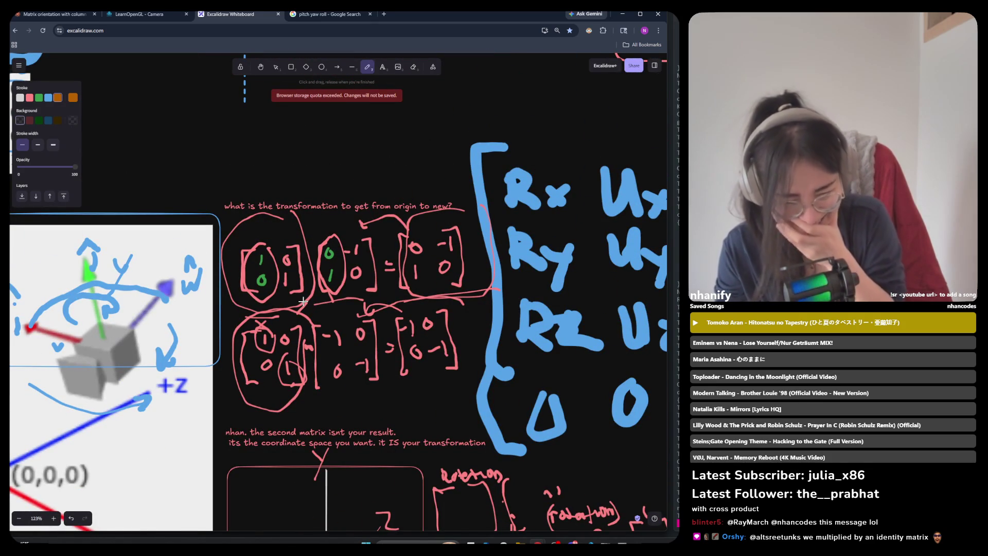
{"action": "scroll", "coordinate": [302, 298], "scroll_direction": "down", "scroll_amount": 1}
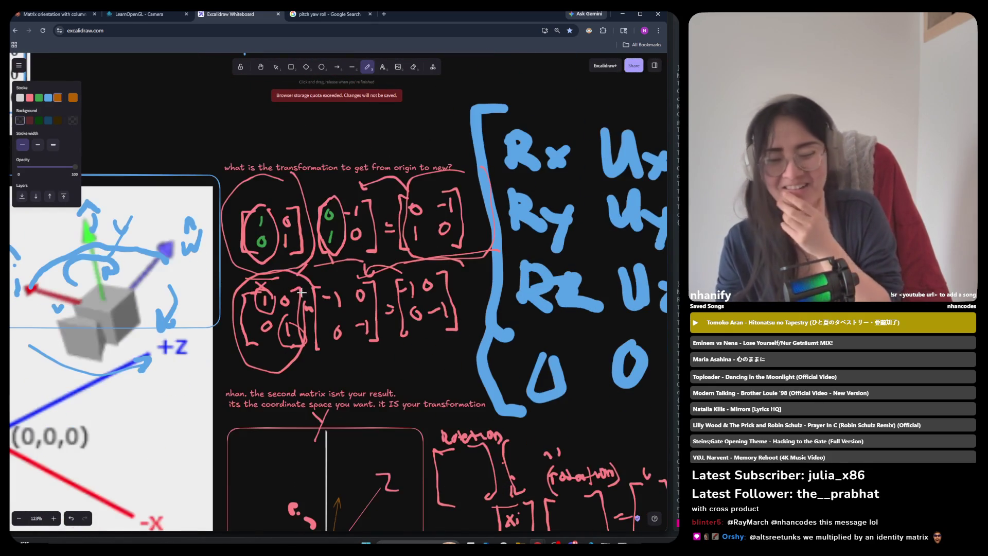
{"action": "scroll", "coordinate": [300, 308], "scroll_direction": "down", "scroll_amount": 3}
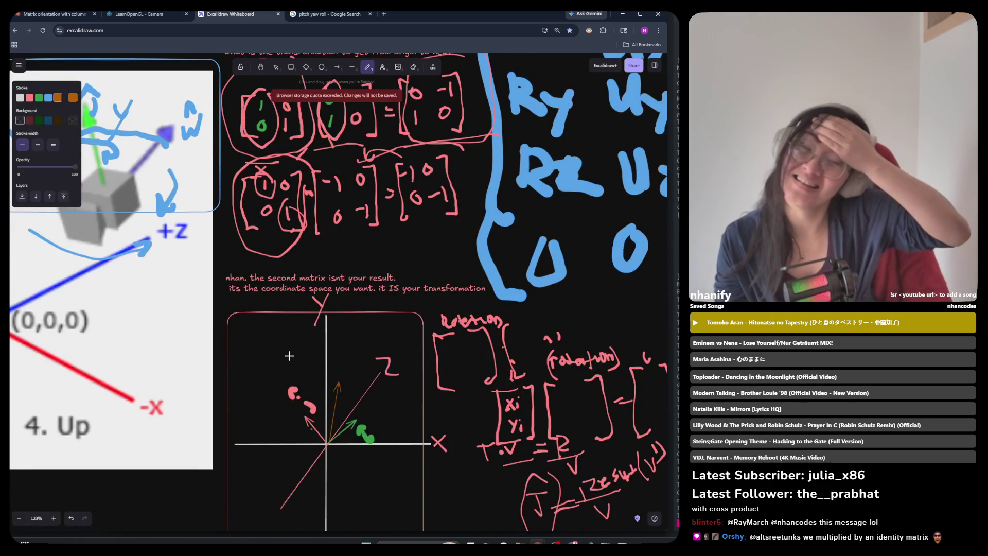
{"action": "mouse_move", "coordinate": [484, 182]}
{"action": "left_mouse_down"}
{"action": "mouse_move", "coordinate": [399, 229]}
{"action": "mouse_move", "coordinate": [486, 167]}
{"action": "left_mouse_up"}
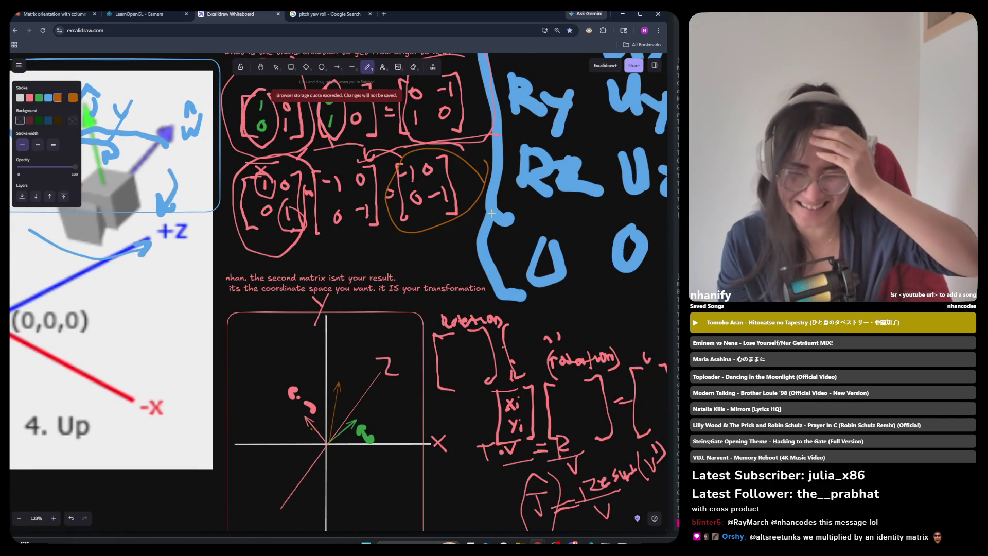
{"action": "scroll", "coordinate": [463, 268], "scroll_direction": "up", "scroll_amount": 2}
{"action": "mouse_move", "coordinate": [373, 250]}
{"action": "left_mouse_down"}
{"action": "mouse_move", "coordinate": [303, 252]}
{"action": "mouse_move", "coordinate": [410, 242]}
{"action": "mouse_move", "coordinate": [485, 207]}
{"action": "left_mouse_up"}
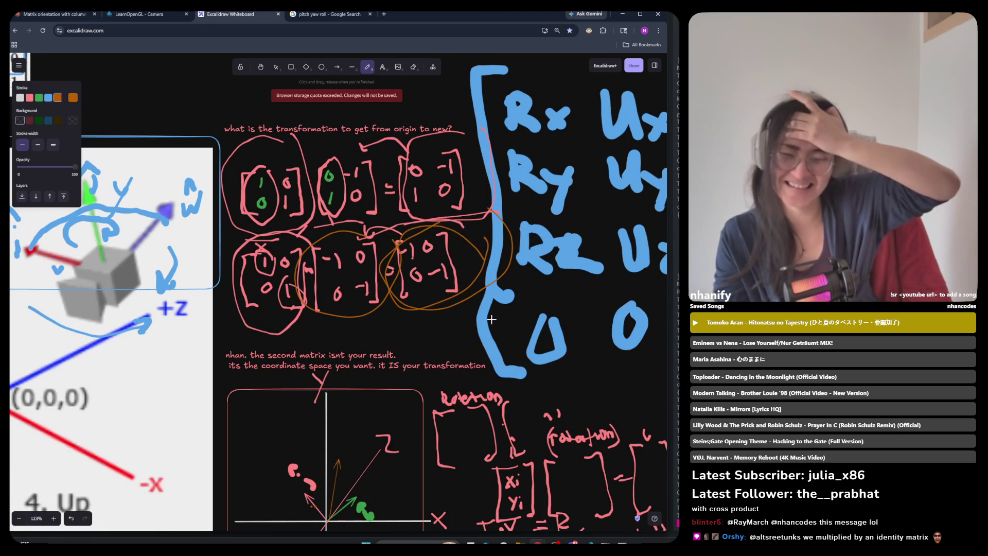
{"action": "scroll", "coordinate": [482, 316], "scroll_direction": "down", "scroll_amount": 2}
{"action": "scroll", "coordinate": [479, 305], "scroll_direction": "up", "scroll_amount": 1}
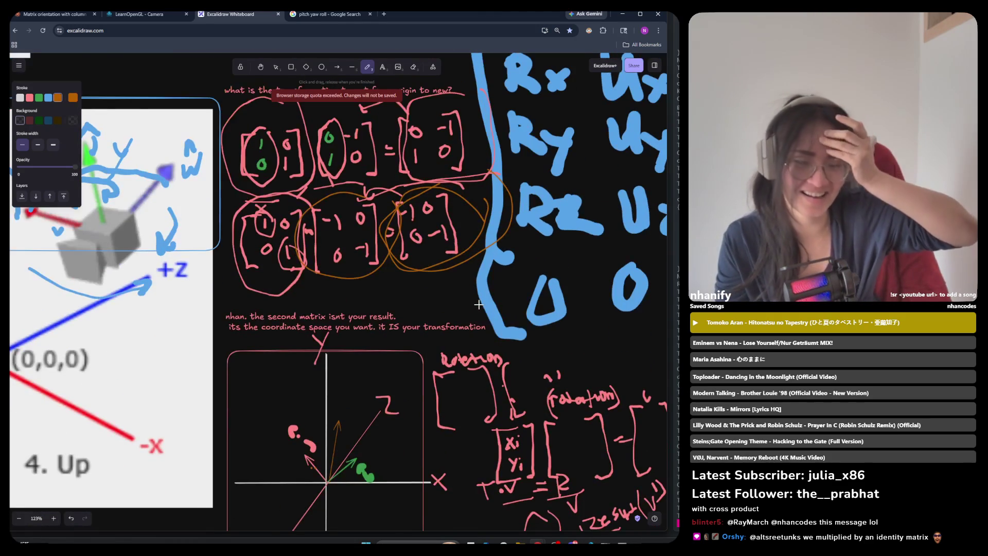
{"action": "scroll", "coordinate": [475, 314], "scroll_direction": "down", "scroll_amount": 2}
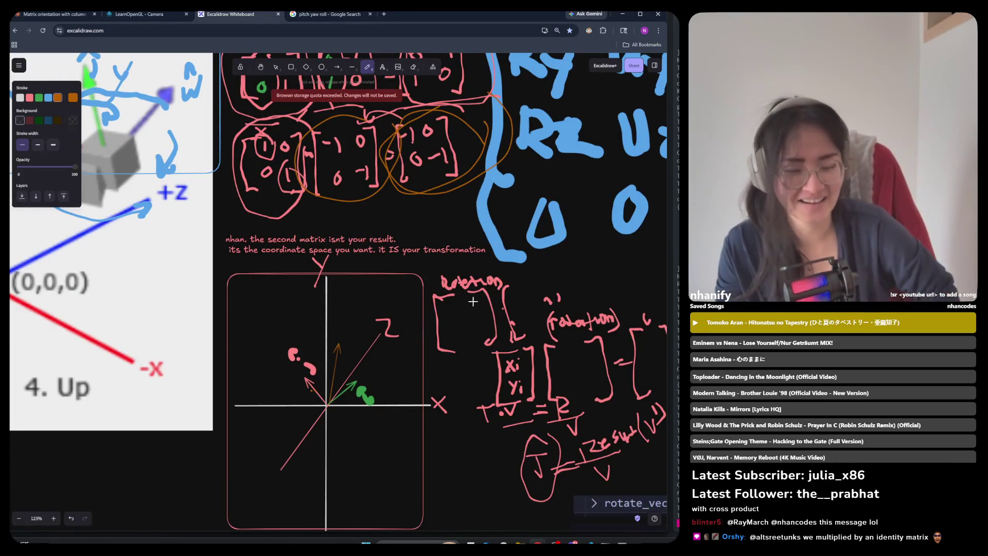
{"action": "scroll", "coordinate": [471, 311], "scroll_direction": "up", "scroll_amount": 4}
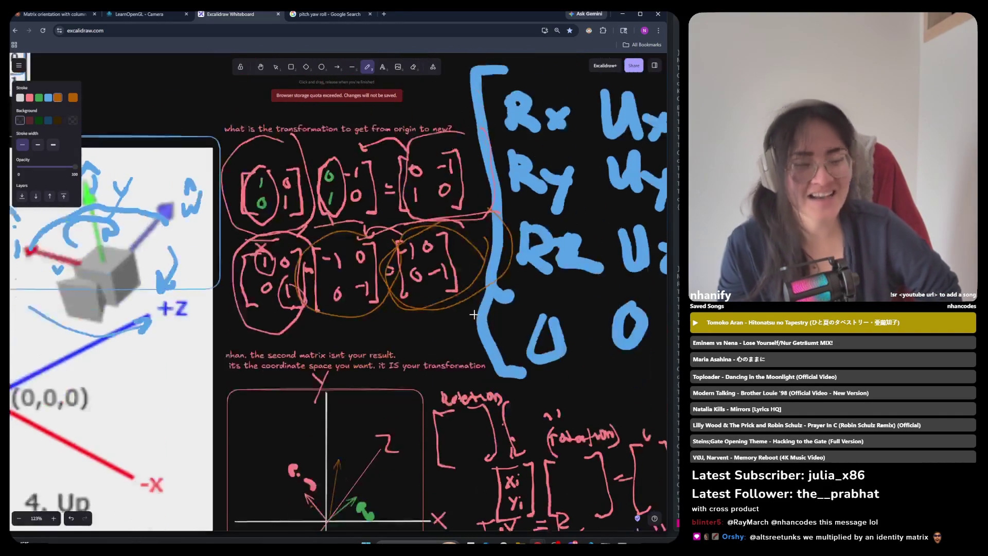
Step: Strike one long orange diagonal stroke across both circled matrices of the second equation
{"action": "scroll", "coordinate": [271, 248], "scroll_direction": "down", "scroll_amount": 2}
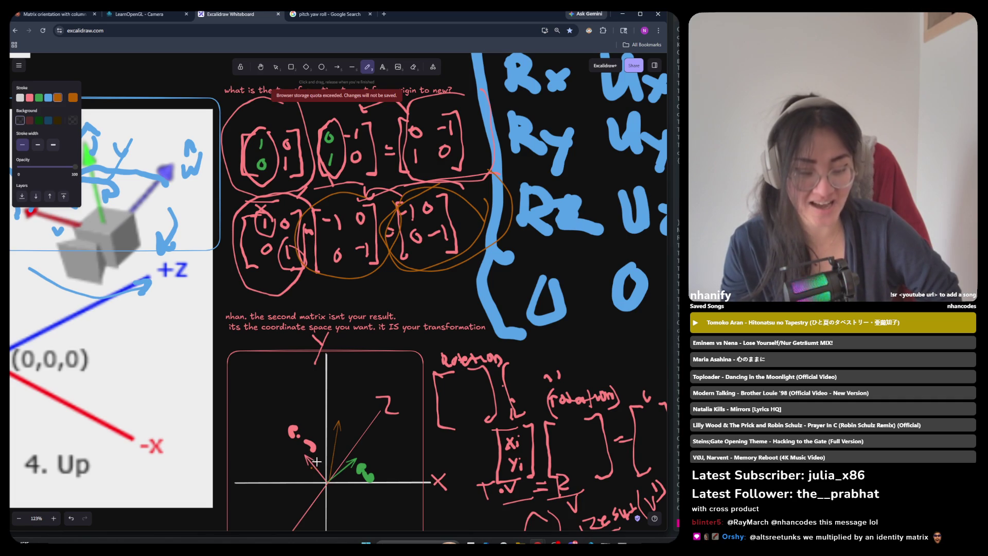
{"action": "scroll", "coordinate": [312, 228], "scroll_direction": "up", "scroll_amount": 1}
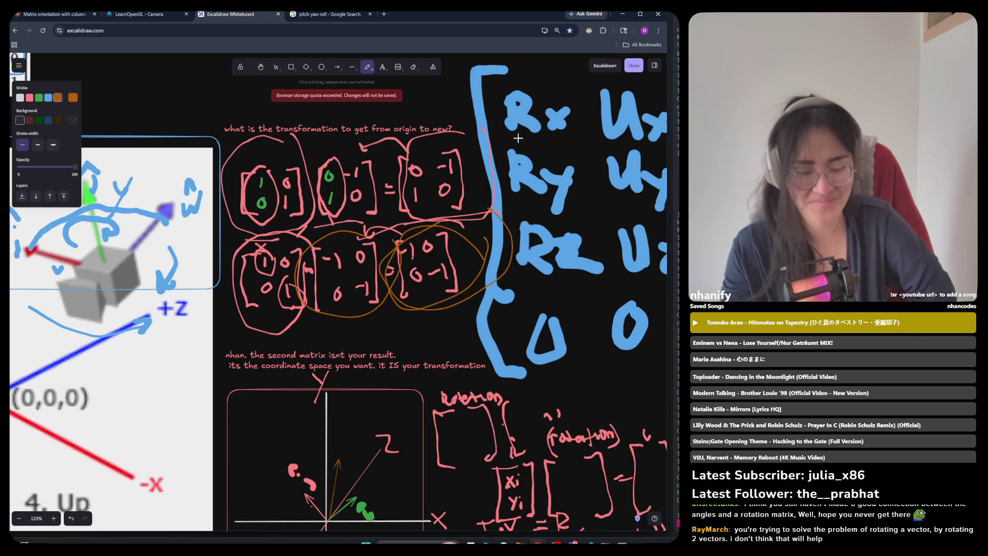
{"action": "left_click_drag", "start_coordinate": [479, 315], "coordinate": [506, 323]}
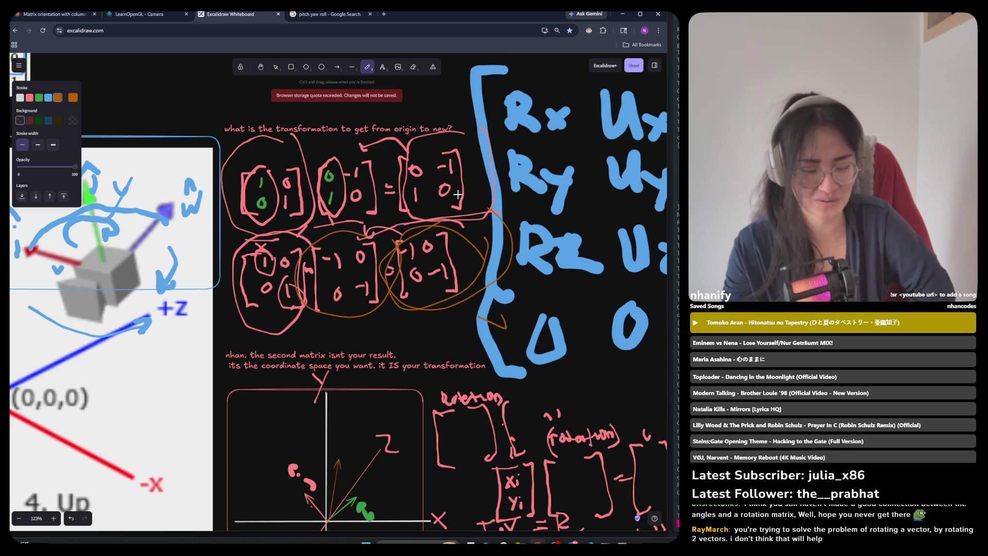
{"action": "left_click_drag", "start_coordinate": [492, 150], "coordinate": [301, 304]}
{"action": "scroll", "coordinate": [382, 427], "scroll_direction": "down", "scroll_amount": 5}
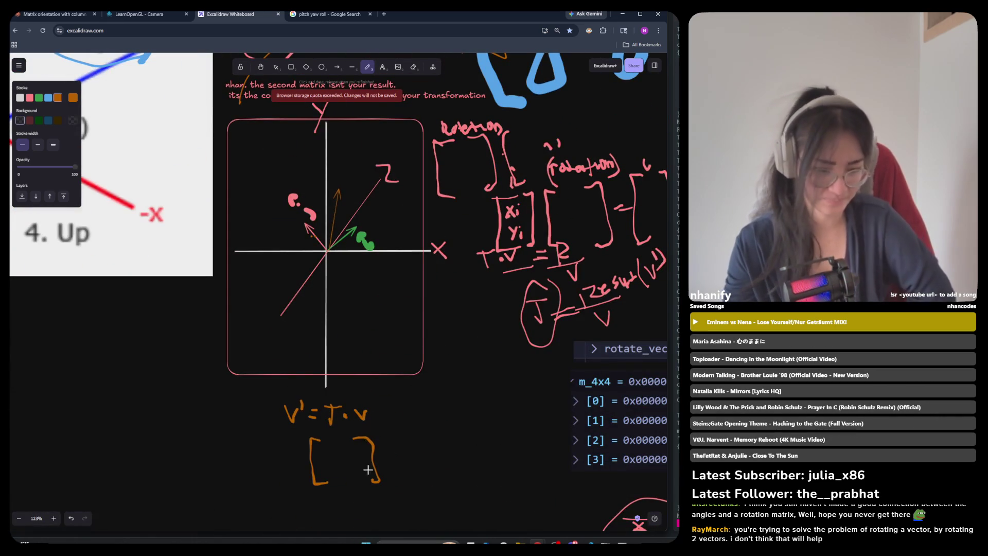
{"action": "scroll", "coordinate": [367, 479], "scroll_direction": "up", "scroll_amount": 3}
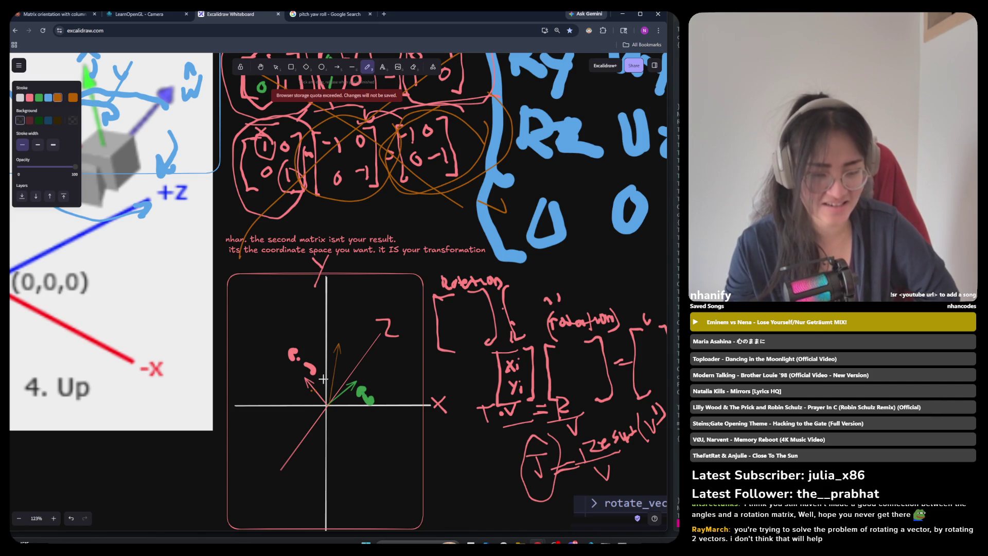
{"action": "scroll", "coordinate": [323, 378], "scroll_direction": "down", "scroll_amount": 3}
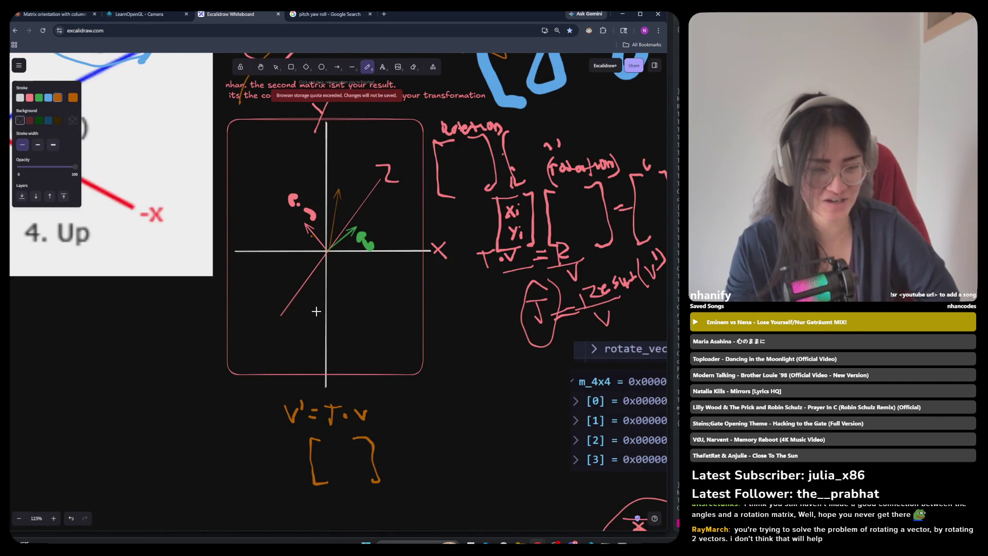
{"action": "scroll", "coordinate": [315, 309], "scroll_direction": "up", "scroll_amount": 4}
{"action": "scroll", "coordinate": [311, 303], "scroll_direction": "down", "scroll_amount": 5}
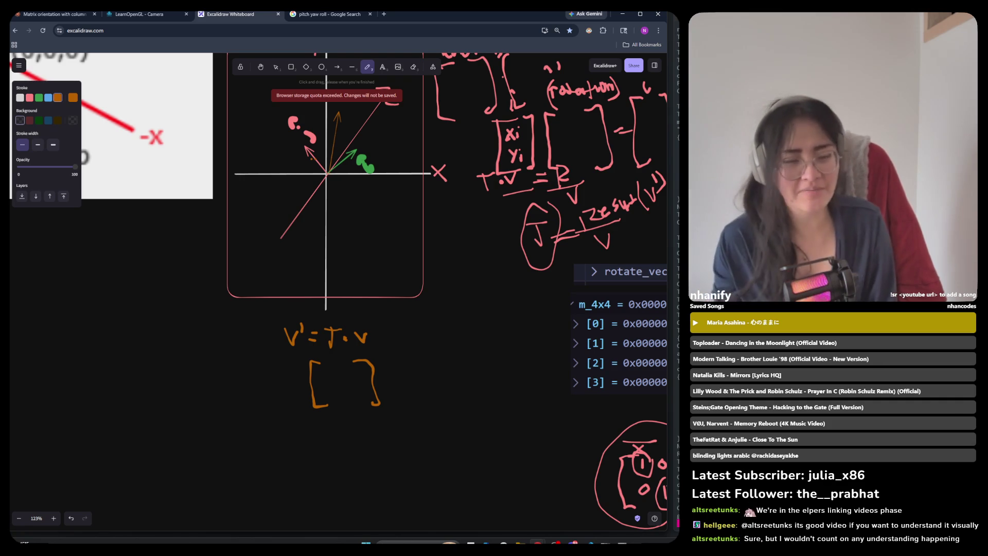
{"action": "scroll", "coordinate": [293, 295], "scroll_direction": "up", "scroll_amount": 3}
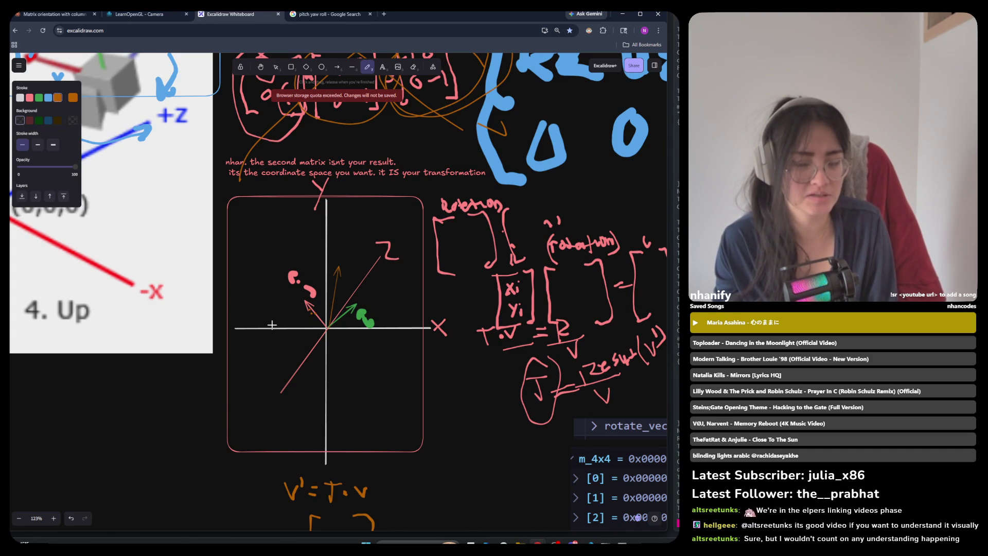
{"action": "scroll", "coordinate": [278, 309], "scroll_direction": "down", "scroll_amount": 5}
{"action": "scroll", "coordinate": [281, 306], "scroll_direction": "up", "scroll_amount": 5}
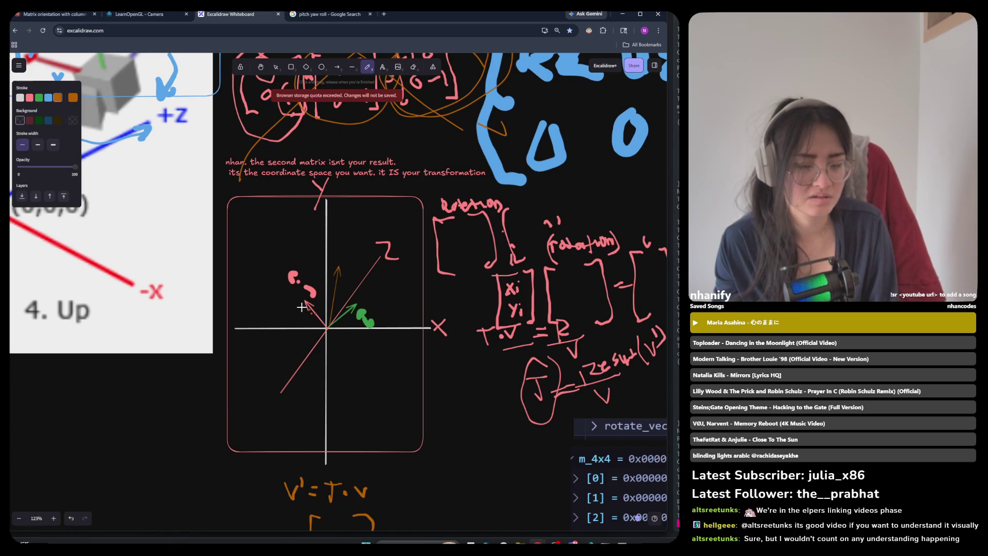
{"action": "scroll", "coordinate": [302, 307], "scroll_direction": "up", "scroll_amount": 2}
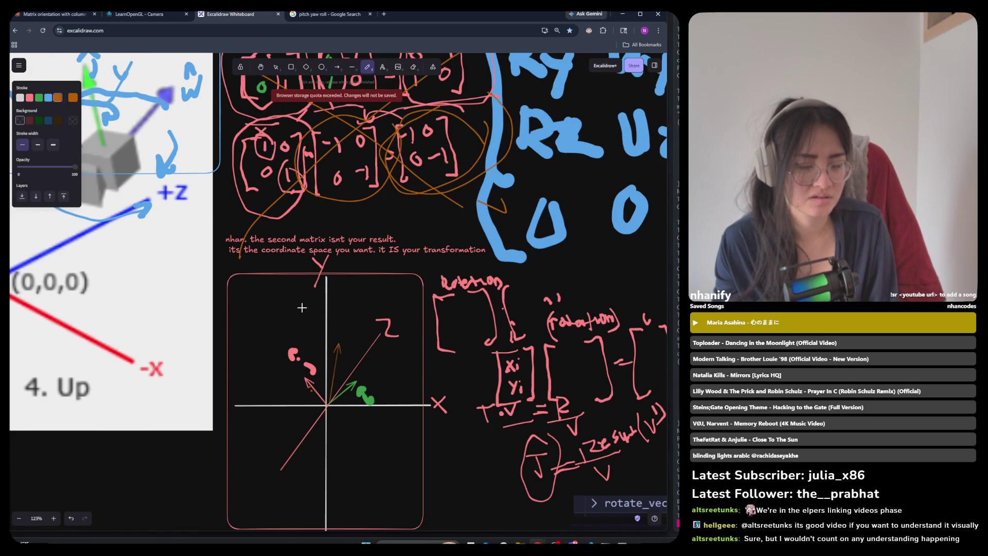
{"action": "scroll", "coordinate": [302, 307], "scroll_direction": "down", "scroll_amount": 2}
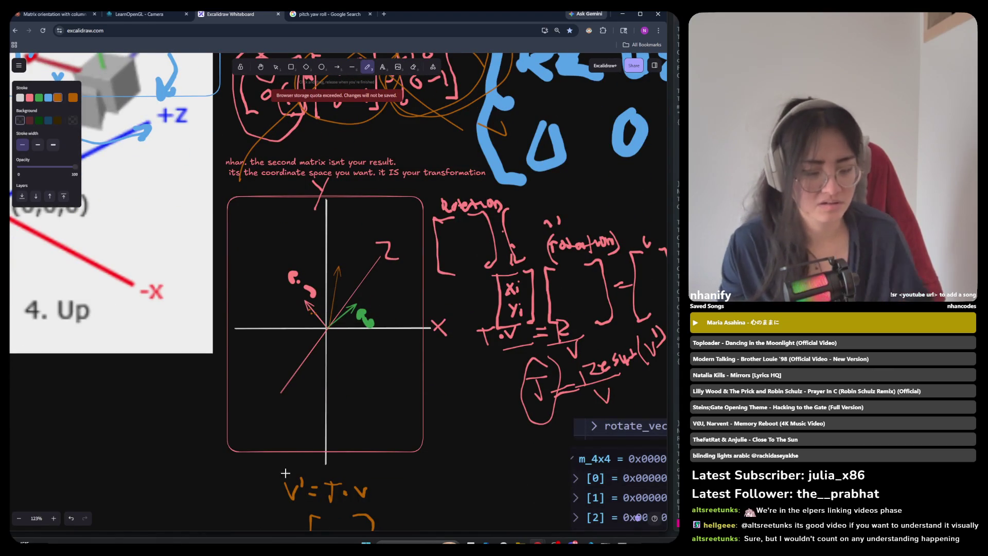
{"action": "scroll", "coordinate": [379, 335], "scroll_direction": "down", "scroll_amount": 2}
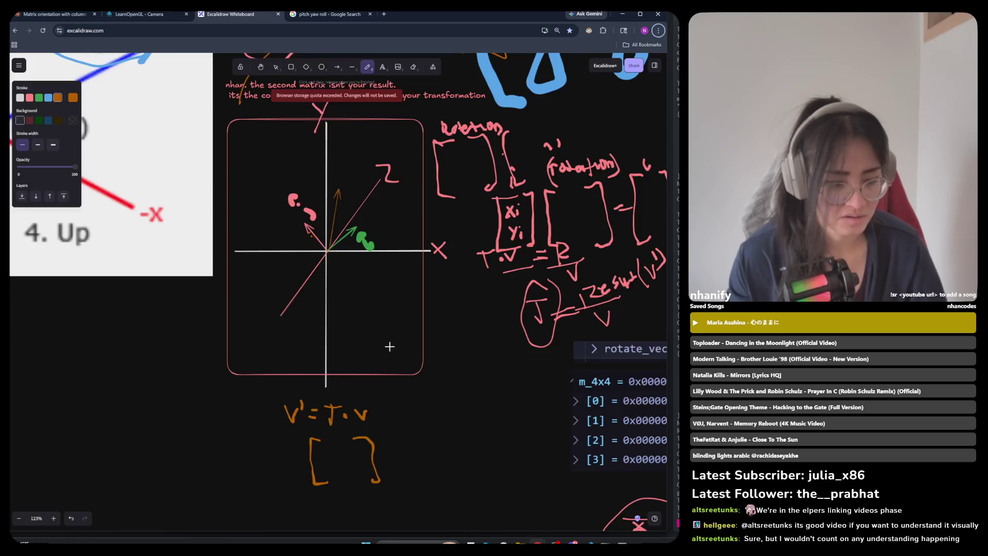
{"action": "scroll", "coordinate": [388, 346], "scroll_direction": "down", "scroll_amount": 3}
{"action": "scroll", "coordinate": [341, 331], "scroll_direction": "left", "scroll_amount": 3}
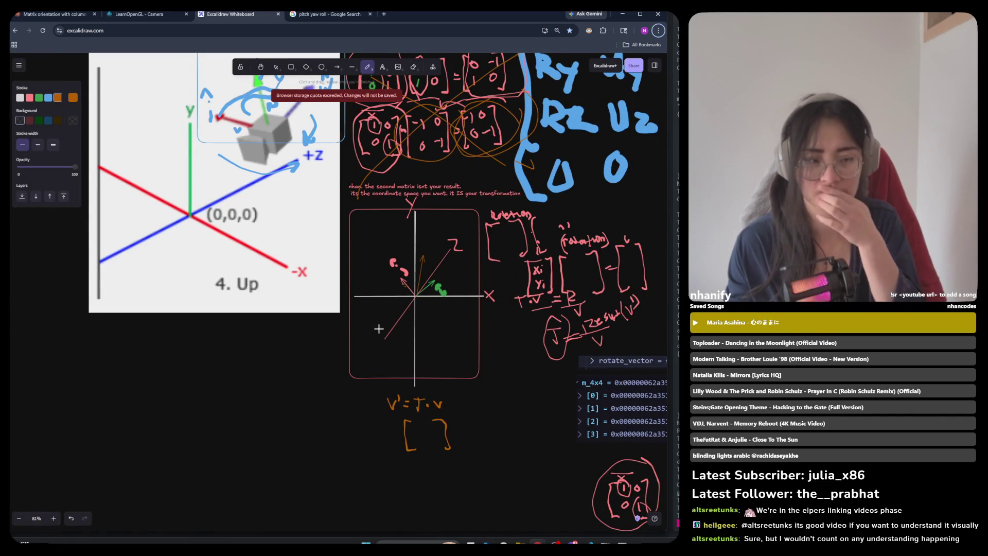
{"action": "scroll", "coordinate": [379, 327], "scroll_direction": "up", "scroll_amount": 1}
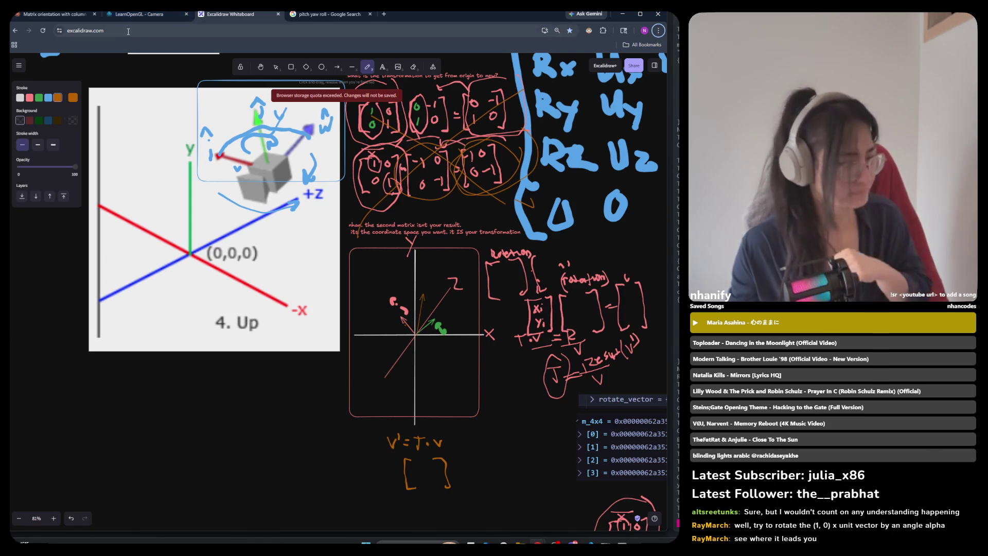
{"action": "left_click", "coordinate": [158, 17]}
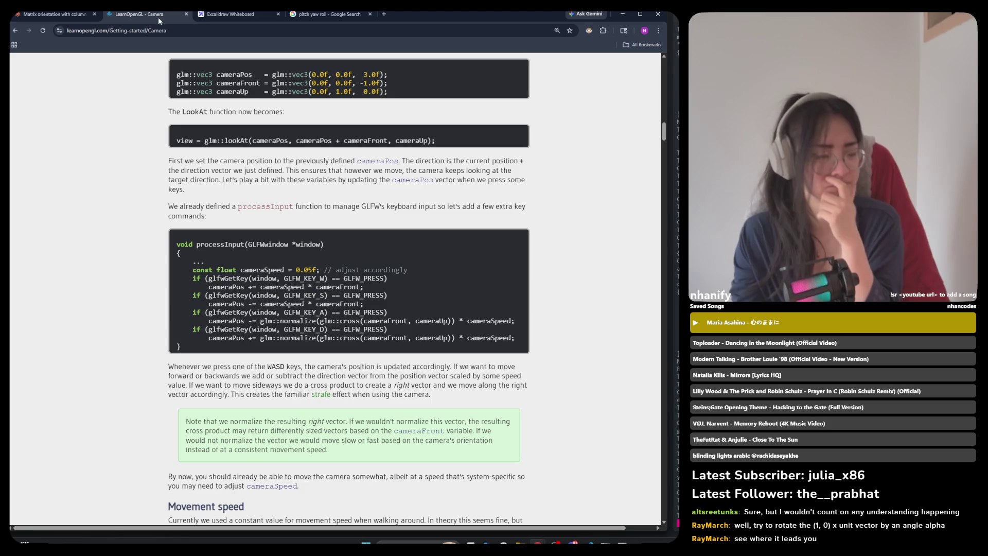
{"action": "scroll", "coordinate": [144, 257], "scroll_direction": "down", "scroll_amount": 5}
{"action": "scroll", "coordinate": [138, 246], "scroll_direction": "down", "scroll_amount": 3}
{"action": "scroll", "coordinate": [137, 246], "scroll_direction": "up", "scroll_amount": 3}
{"action": "left_click", "coordinate": [224, 14]}
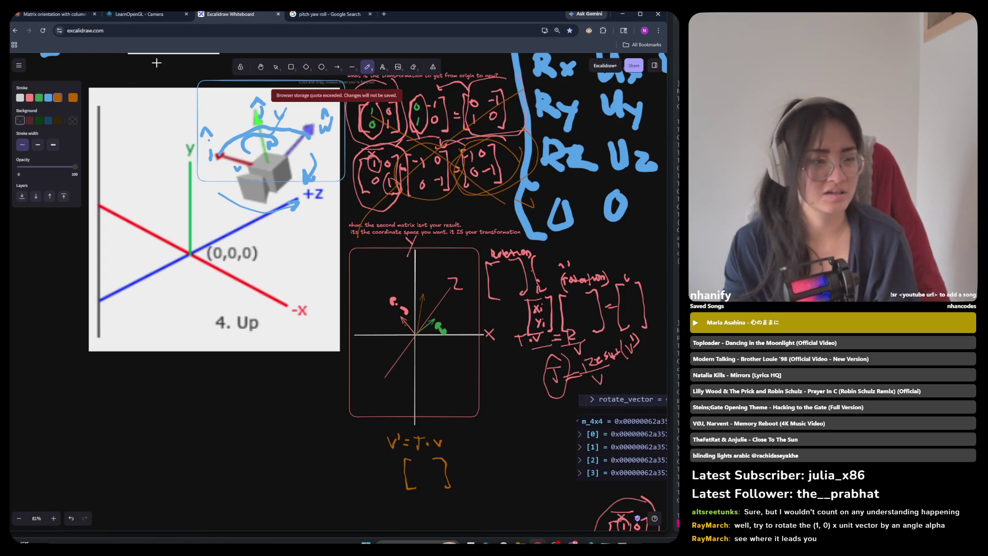
Step: Rotate the pink-and-green vector sketch about 90° and nudge it down and right
{"action": "left_click", "coordinate": [276, 66]}
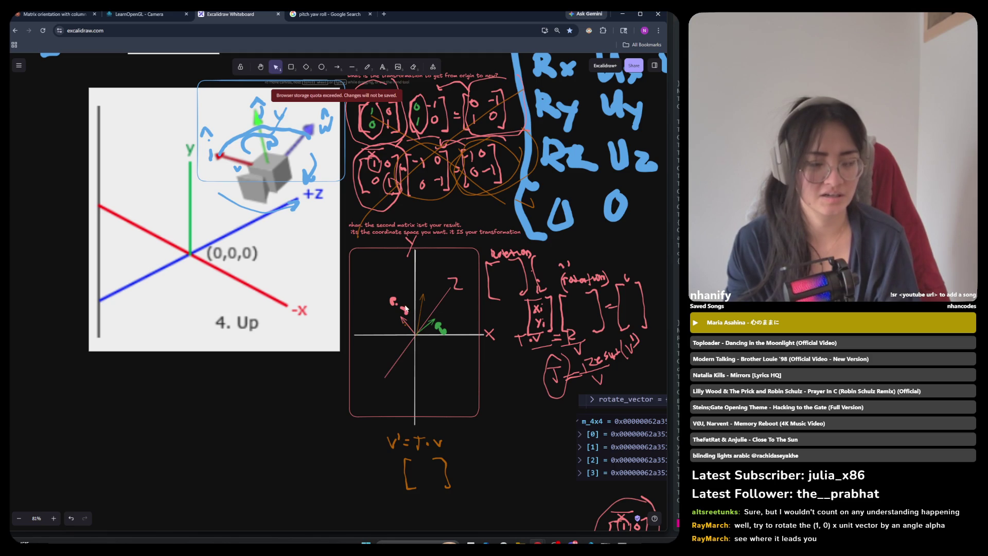
{"action": "left_click", "coordinate": [442, 329]}
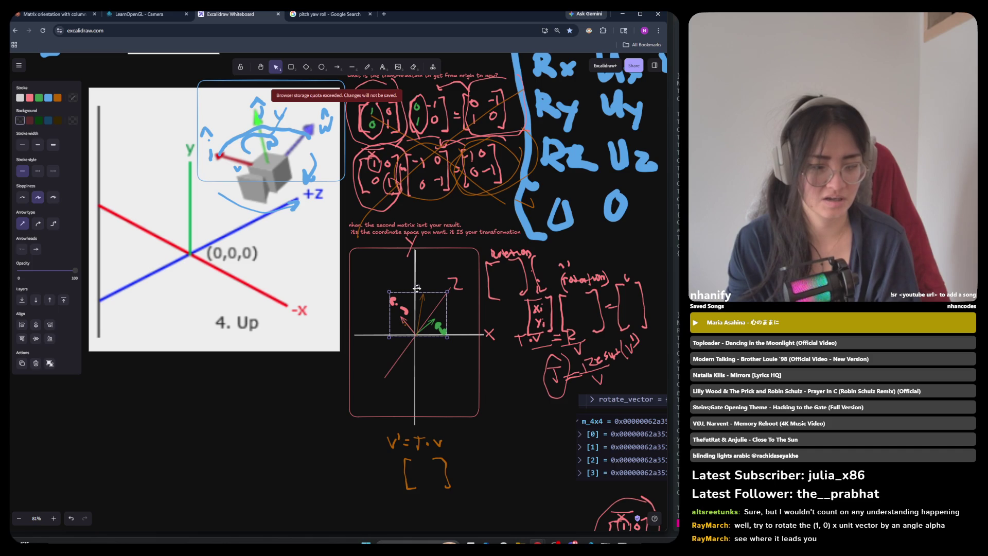
{"action": "left_click_drag", "start_coordinate": [416, 288], "coordinate": [424, 288]}
{"action": "key", "text": "ctrl+z"}
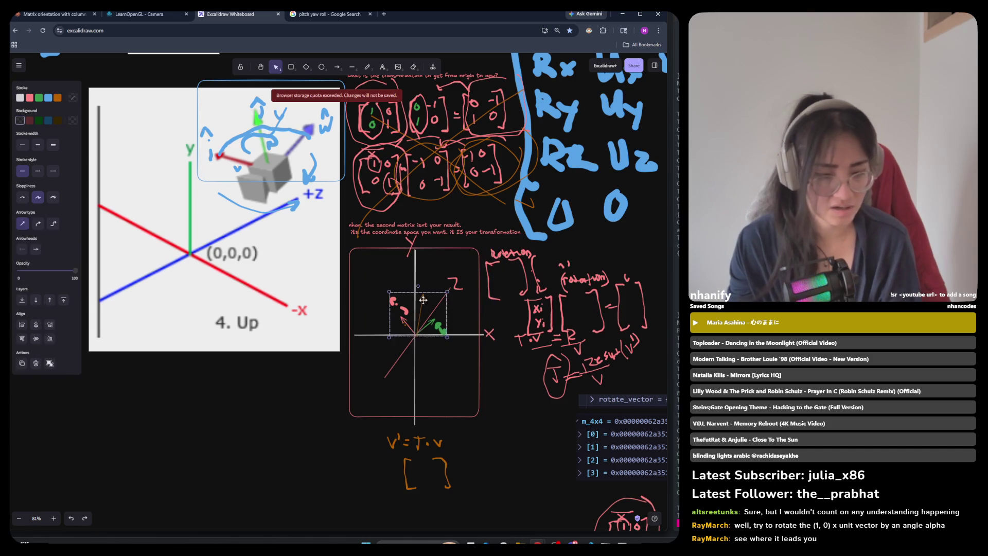
{"action": "left_click_drag", "start_coordinate": [419, 287], "coordinate": [435, 296]}
{"action": "left_click_drag", "start_coordinate": [409, 304], "coordinate": [419, 309]}
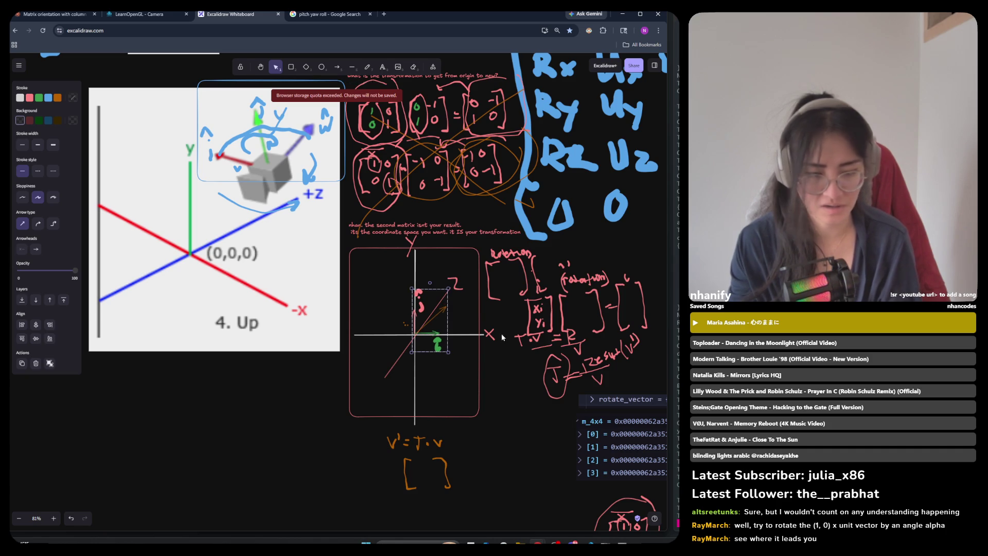
Step: Nudge the pink arrow near the origin slightly down and to the right
{"action": "left_click", "coordinate": [514, 465]}
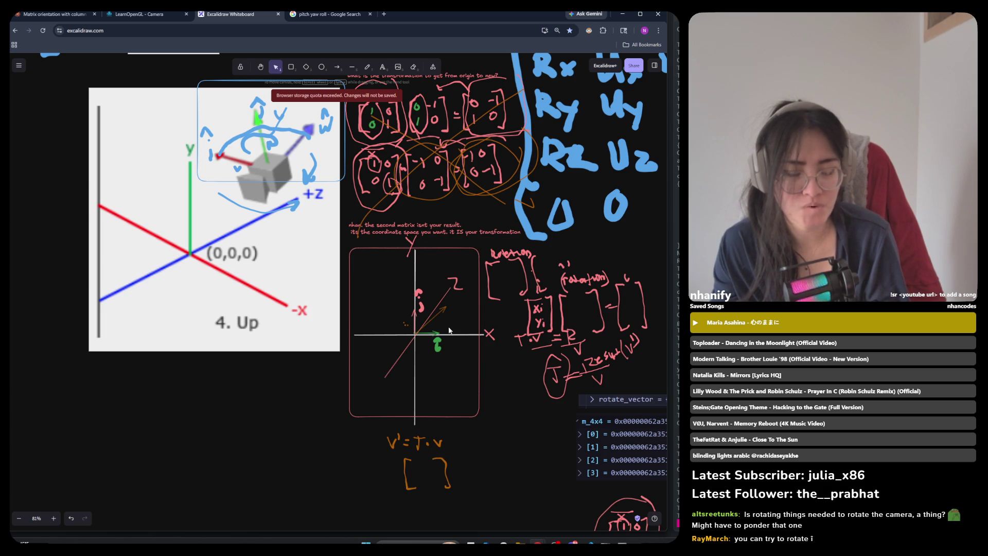
{"action": "left_click", "coordinate": [439, 311]}
{"action": "left_click_drag", "start_coordinate": [440, 312], "coordinate": [442, 313]}
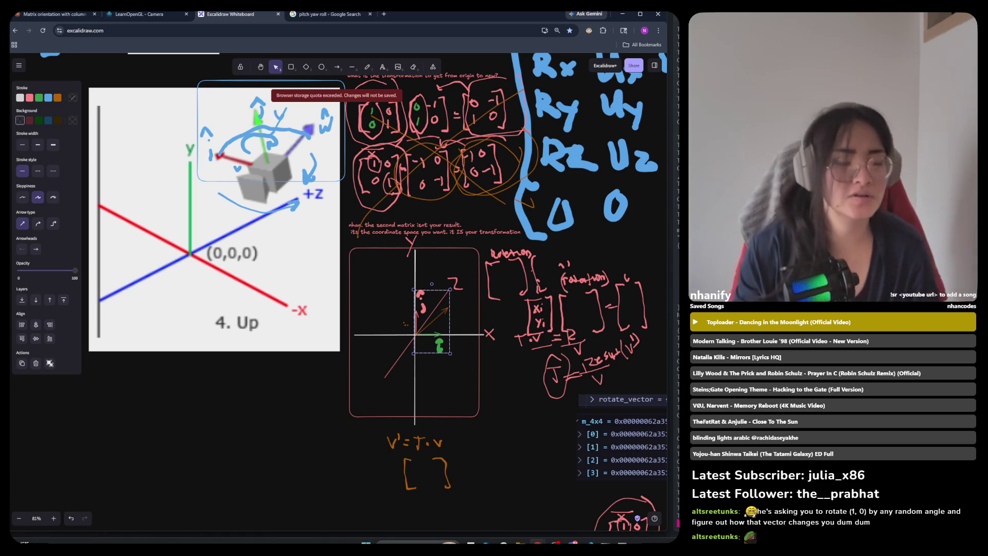
{"action": "left_click", "coordinate": [293, 407]}
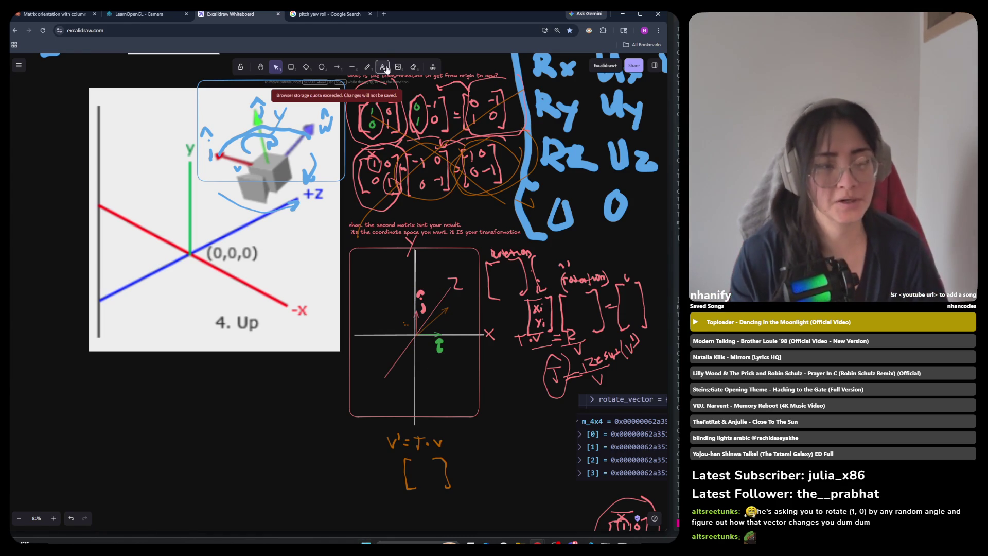
Step: Sketch a rough orange freehand right triangle below the image, then undo its last strokes
{"action": "left_click", "coordinate": [367, 67]}
{"action": "left_click_drag", "start_coordinate": [323, 386], "coordinate": [251, 474]}
{"action": "scroll", "coordinate": [229, 498], "scroll_direction": "up", "scroll_amount": 3, "text": "ctrl"}
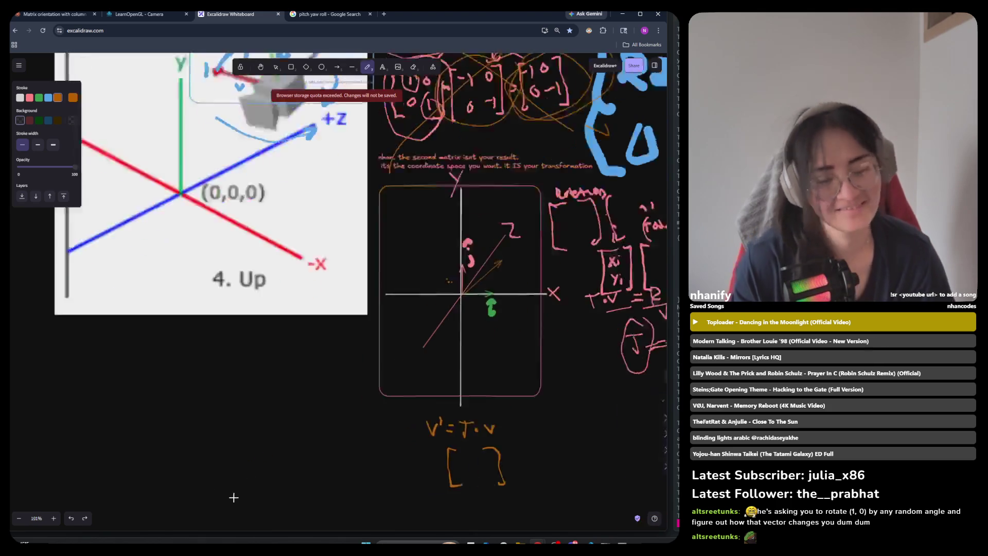
{"action": "left_click_drag", "start_coordinate": [222, 476], "coordinate": [348, 479]}
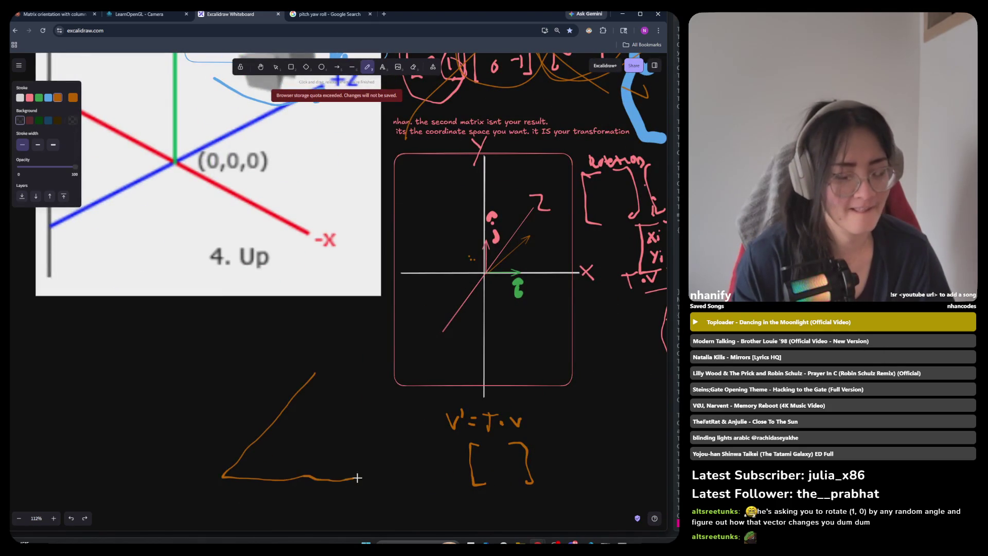
{"action": "left_click_drag", "start_coordinate": [307, 378], "coordinate": [364, 345]}
{"action": "key", "text": "ctrl+z"}
{"action": "mouse_move", "coordinate": [309, 382]}
{"action": "left_mouse_down"}
{"action": "mouse_move", "coordinate": [341, 359]}
{"action": "mouse_move", "coordinate": [360, 476]}
{"action": "left_mouse_up"}
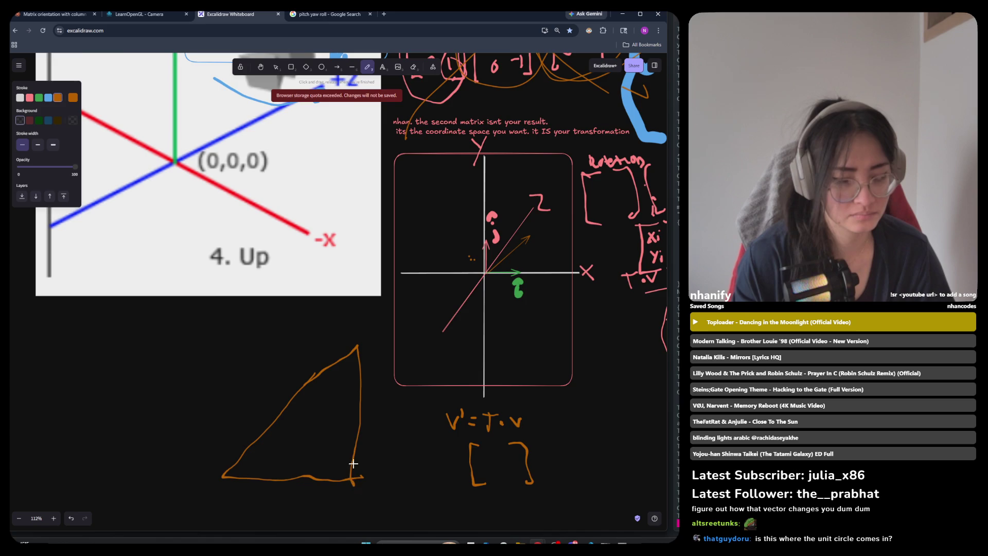
{"action": "scroll", "coordinate": [378, 391], "scroll_direction": "down", "scroll_amount": 3, "text": "ctrl"}
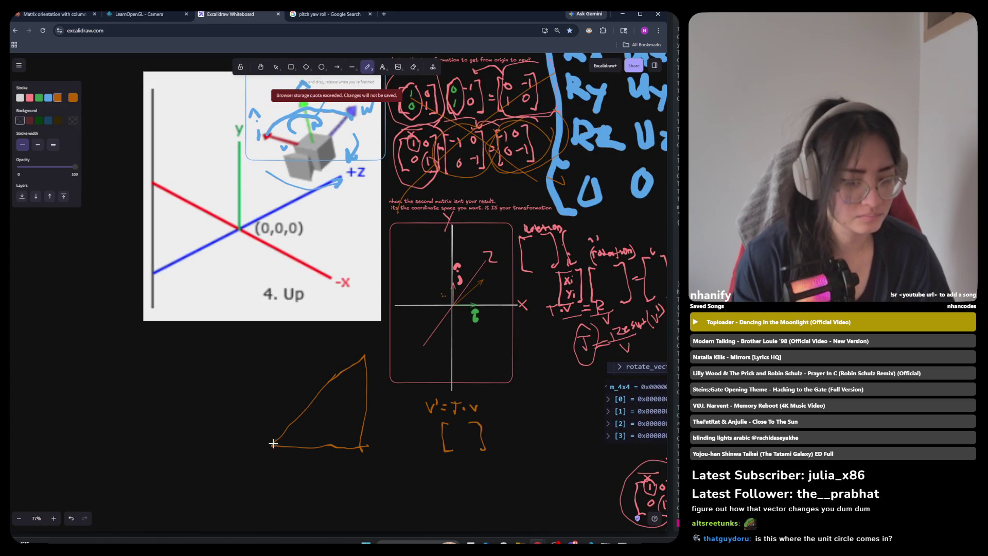
{"action": "key", "text": "ctrl+z"}
{"action": "key", "text": "ctrl+z"}
{"action": "key", "text": "ctrl+z"}
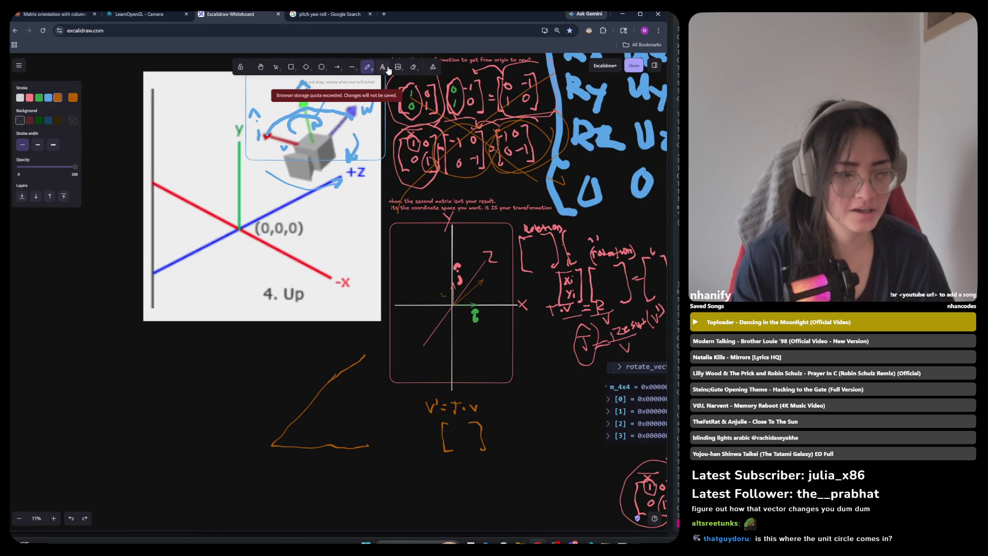
{"action": "left_click", "coordinate": [350, 69]}
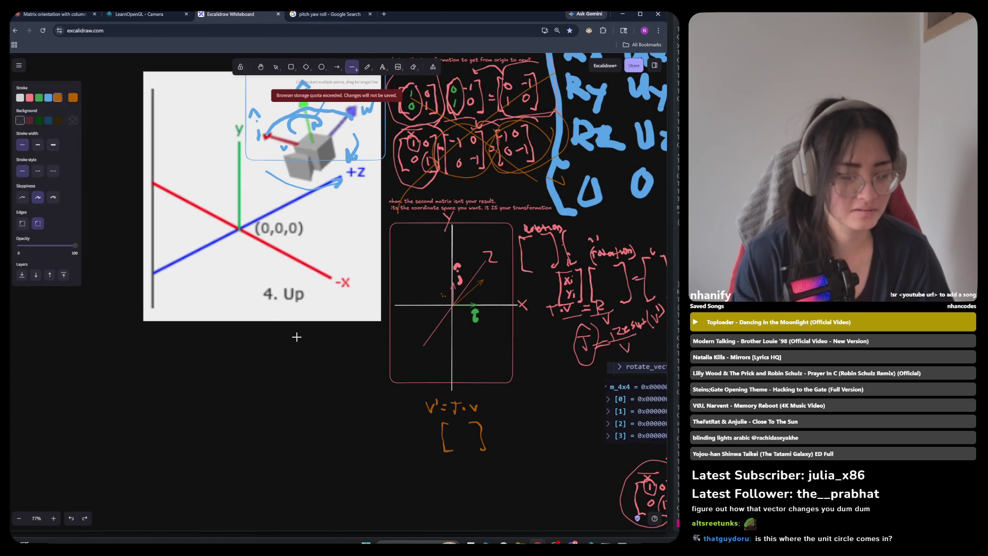
Step: Draw a straight vertical axis line below the image, discarding a stray diagonal and freehand stroke
{"action": "left_click_drag", "start_coordinate": [259, 440], "coordinate": [354, 361]}
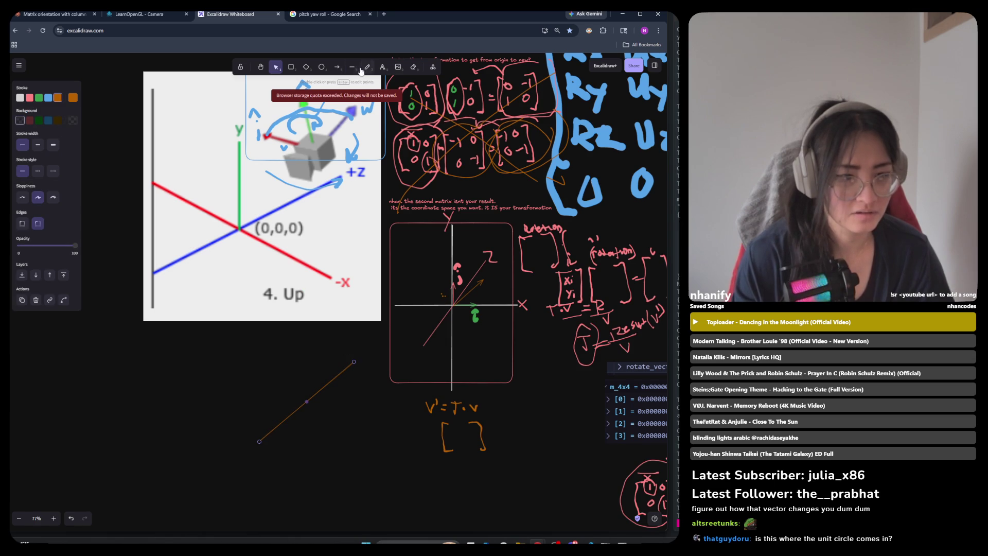
{"action": "key", "text": "ctrl+z"}
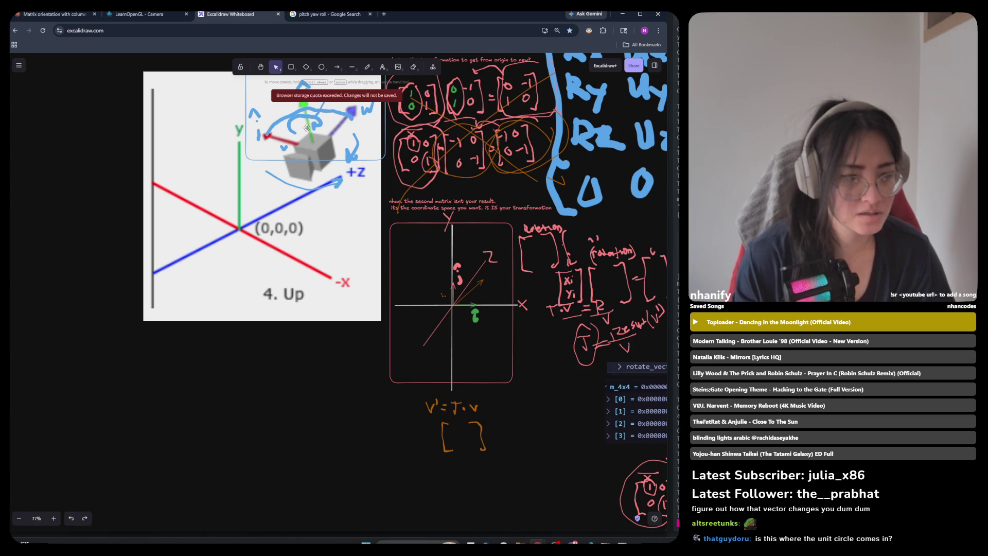
{"action": "left_click", "coordinate": [351, 68]}
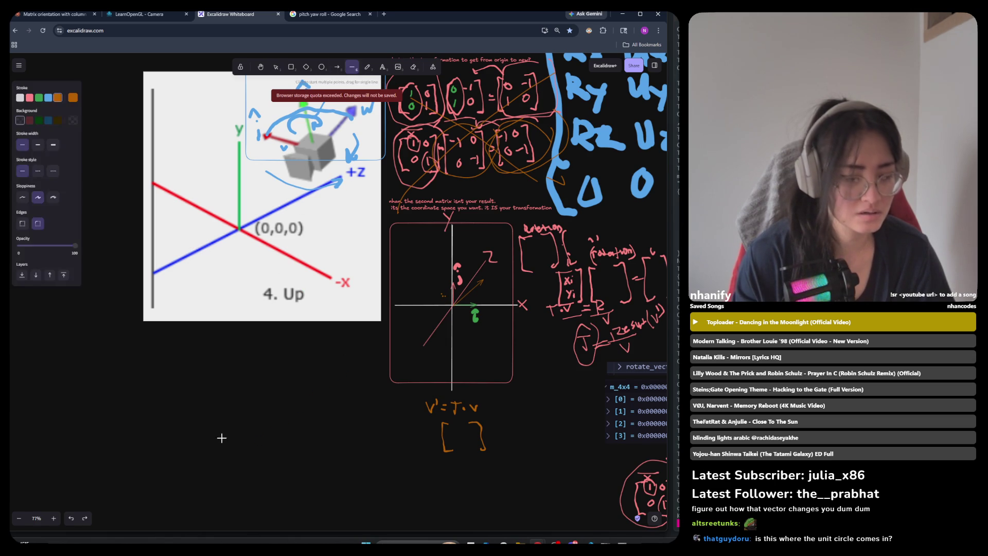
{"action": "mouse_move", "coordinate": [262, 345]}
{"action": "left_mouse_down"}
{"action": "mouse_move", "coordinate": [248, 516]}
{"action": "mouse_move", "coordinate": [264, 520]}
{"action": "mouse_move", "coordinate": [254, 525]}
{"action": "left_mouse_up"}
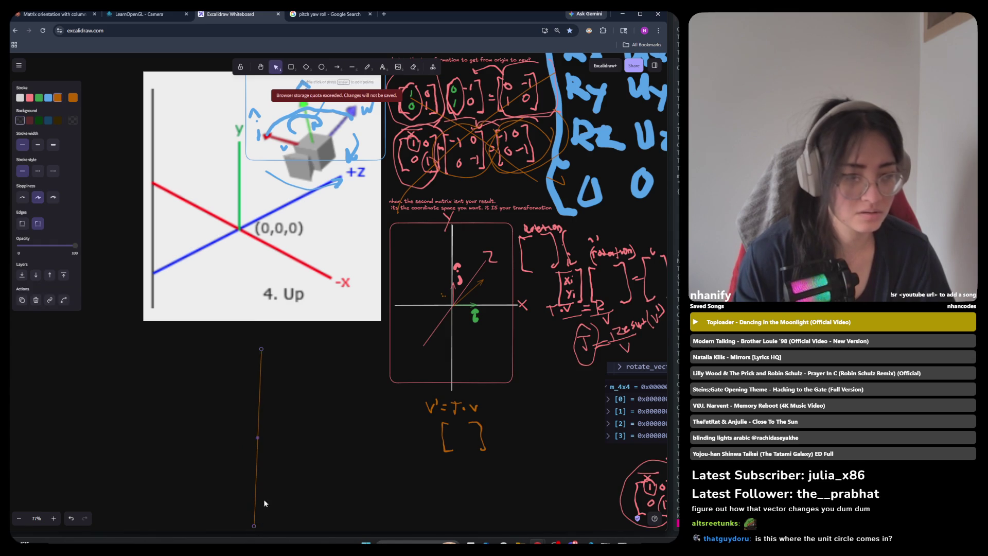
{"action": "left_click", "coordinate": [368, 67]}
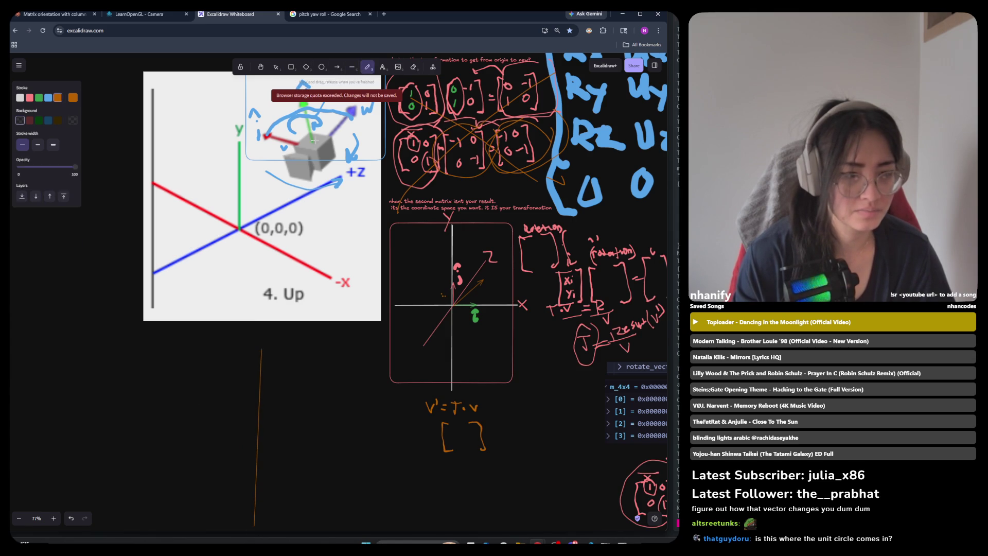
{"action": "left_click_drag", "start_coordinate": [165, 426], "coordinate": [324, 427]}
{"action": "key", "text": "ctrl+z"}
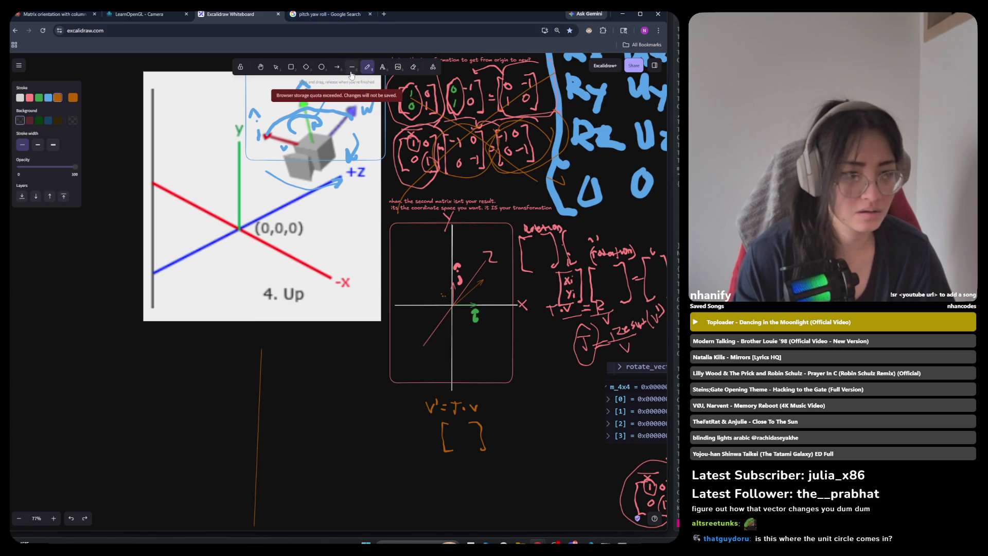
Step: Draw a horizontal axis across the vertical line and shorten the vertical axis from the bottom
{"action": "key", "text": "l"}
{"action": "left_click_drag", "start_coordinate": [183, 423], "coordinate": [354, 424]}
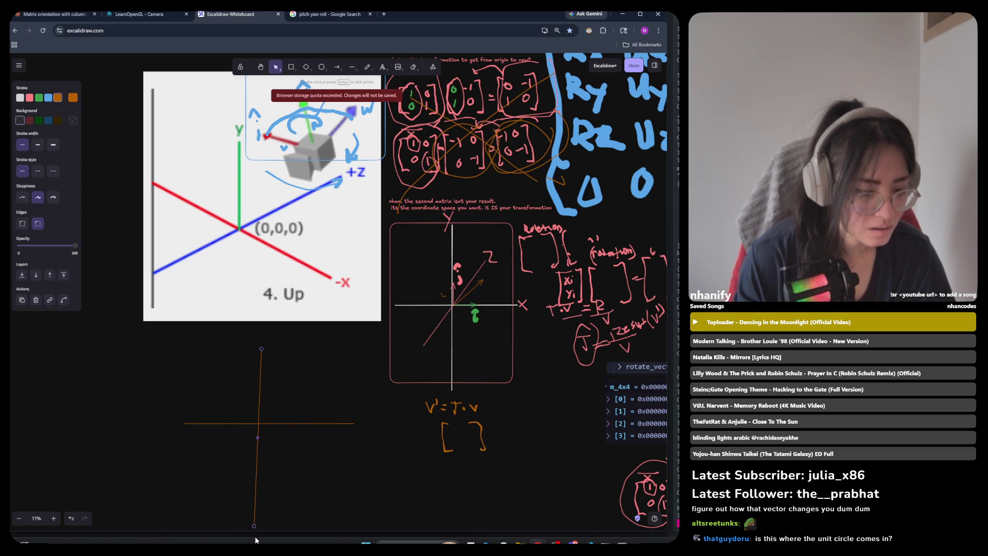
{"action": "left_click_drag", "start_coordinate": [255, 528], "coordinate": [261, 503]}
{"action": "left_click", "coordinate": [270, 472]}
{"action": "scroll", "coordinate": [481, 376], "scroll_direction": "up", "scroll_amount": 2}
{"action": "scroll", "coordinate": [480, 373], "scroll_direction": "left", "scroll_amount": 1}
{"action": "left_click", "coordinate": [366, 67]}
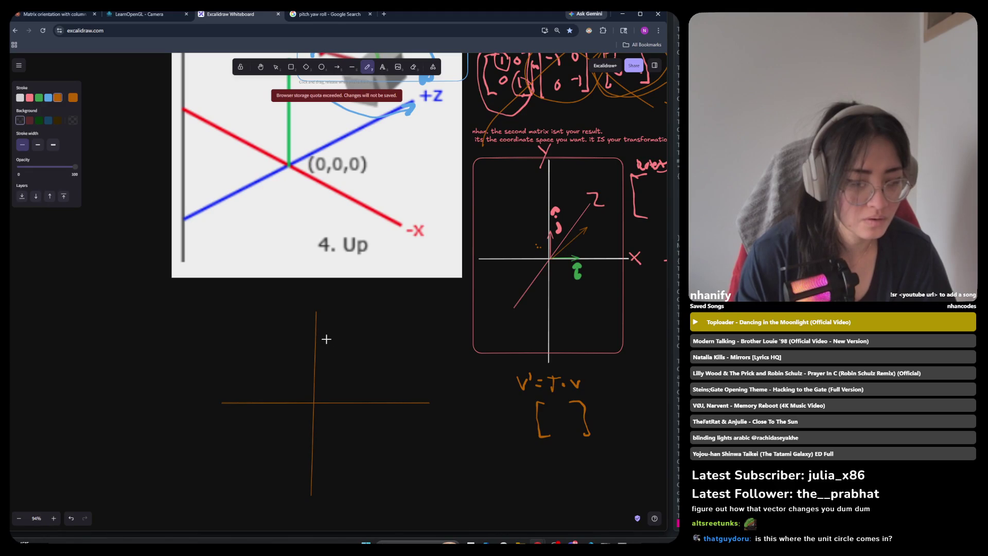
Step: Draw an orange arrow up-right from the origin with a vertical drop line to the x-axis
{"action": "mouse_move", "coordinate": [383, 400]}
{"action": "left_mouse_down"}
{"action": "mouse_move", "coordinate": [343, 371]}
{"action": "mouse_move", "coordinate": [384, 406]}
{"action": "left_mouse_up"}
{"action": "key", "text": "ctrl+z"}
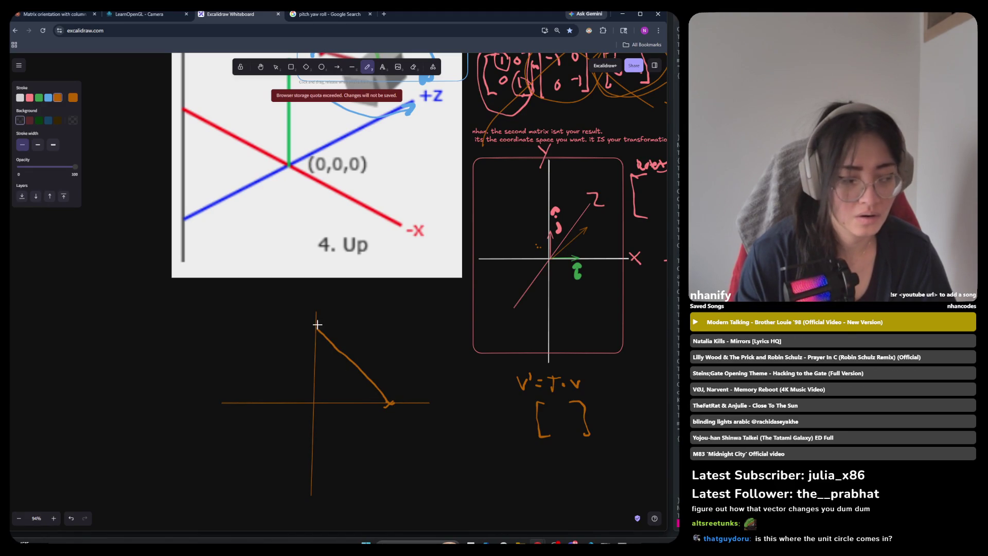
{"action": "left_click_drag", "start_coordinate": [319, 322], "coordinate": [311, 332]}
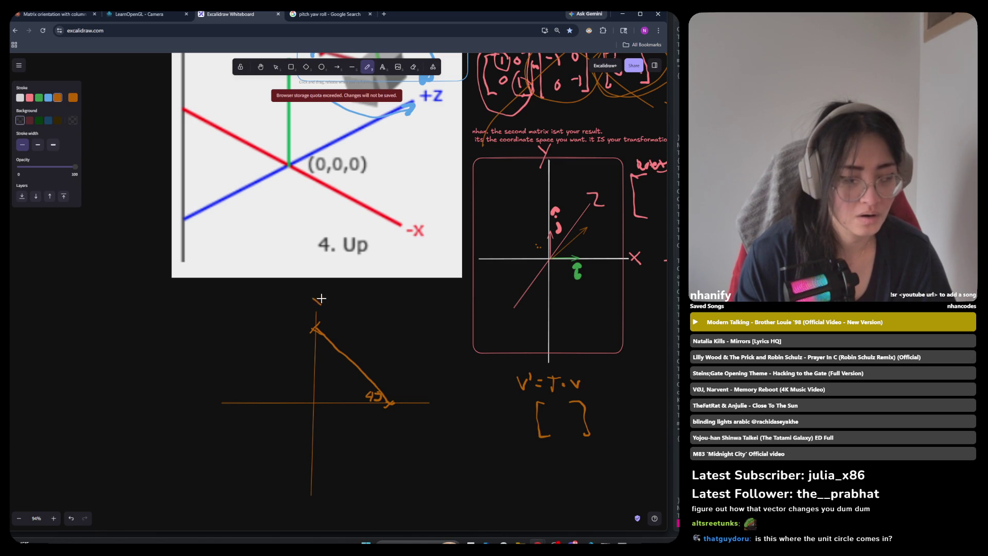
{"action": "key", "text": "ctrl+z"}
{"action": "left_click_drag", "start_coordinate": [431, 399], "coordinate": [438, 404]}
{"action": "key", "text": "ctrl+z"}
{"action": "scroll", "coordinate": [367, 344], "scroll_direction": "up", "scroll_amount": 3}
{"action": "left_click_drag", "start_coordinate": [252, 335], "coordinate": [340, 248]}
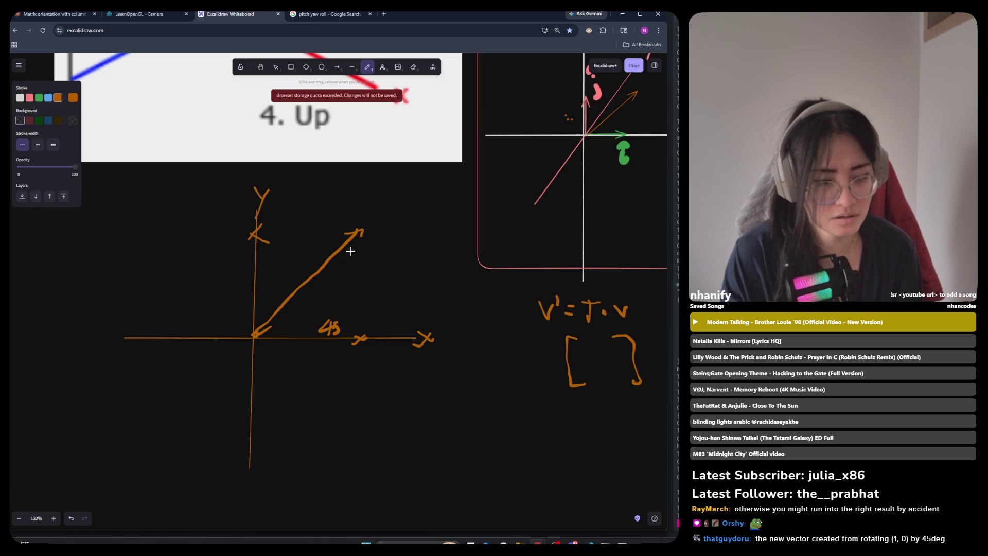
{"action": "left_click_drag", "start_coordinate": [355, 272], "coordinate": [356, 334]}
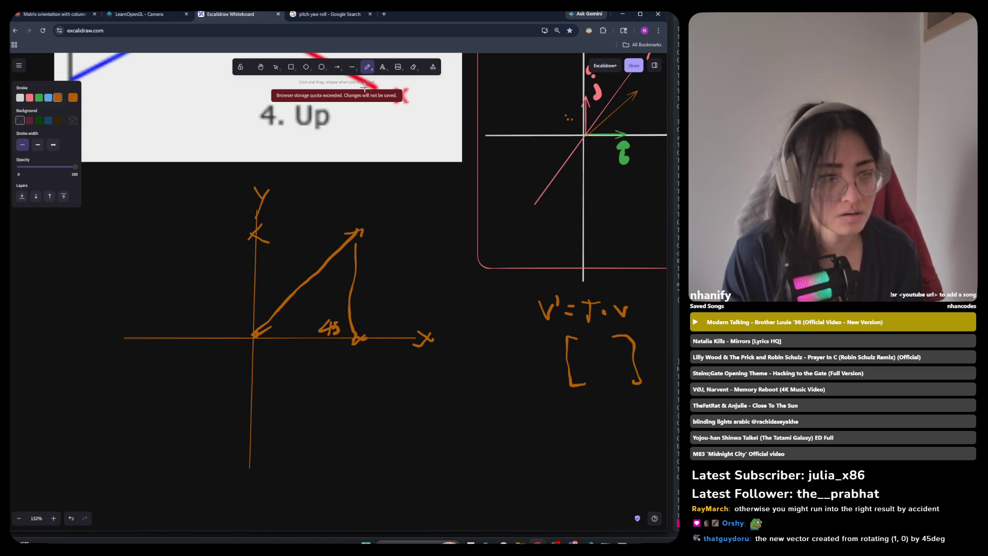
Step: Erase the 45 angle label from the axes diagram
{"action": "left_click", "coordinate": [352, 67]}
{"action": "left_click", "coordinate": [382, 66]}
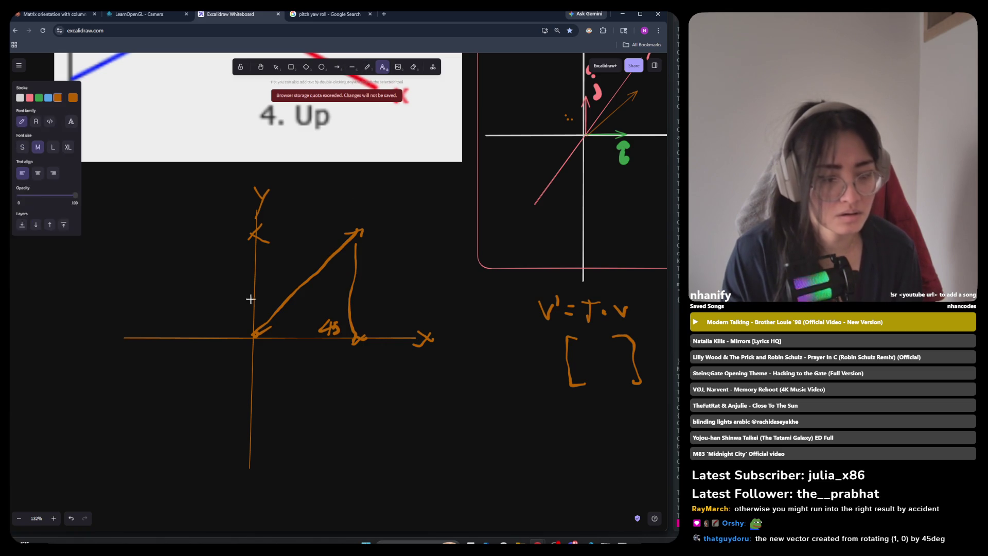
{"action": "scroll", "coordinate": [278, 309], "scroll_direction": "up", "scroll_amount": 5}
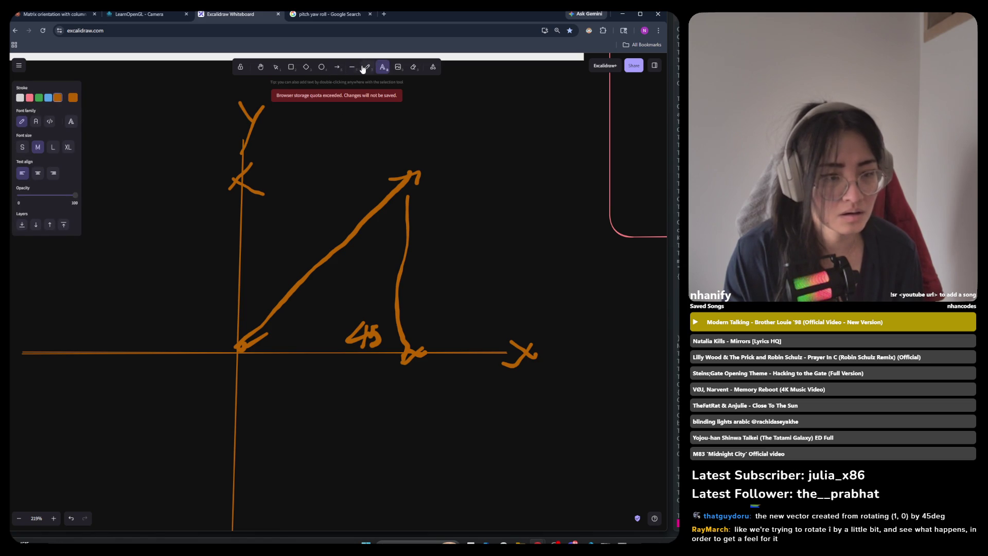
{"action": "left_click", "coordinate": [367, 67]}
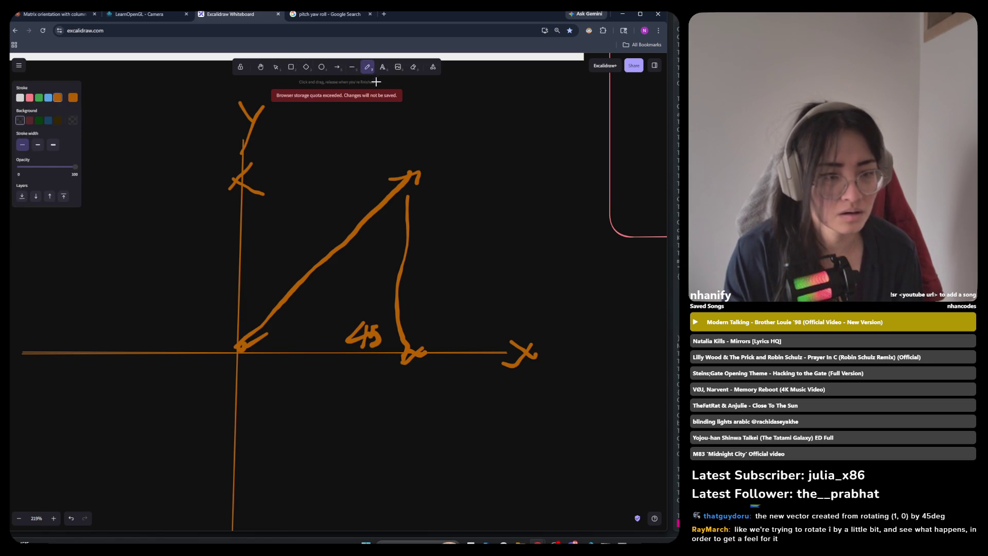
{"action": "left_click", "coordinate": [413, 67]}
{"action": "left_click_drag", "start_coordinate": [361, 311], "coordinate": [363, 329]}
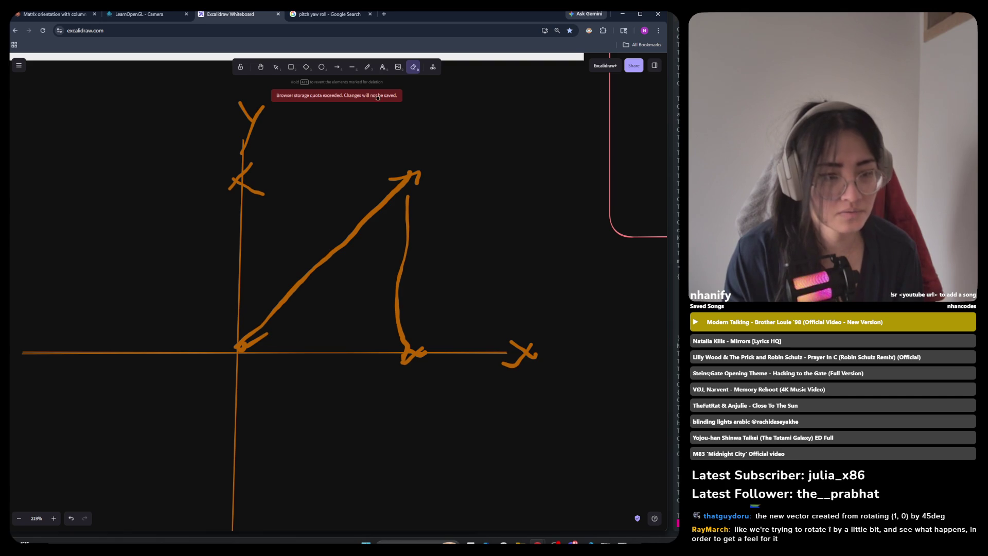
{"action": "left_click", "coordinate": [382, 67]}
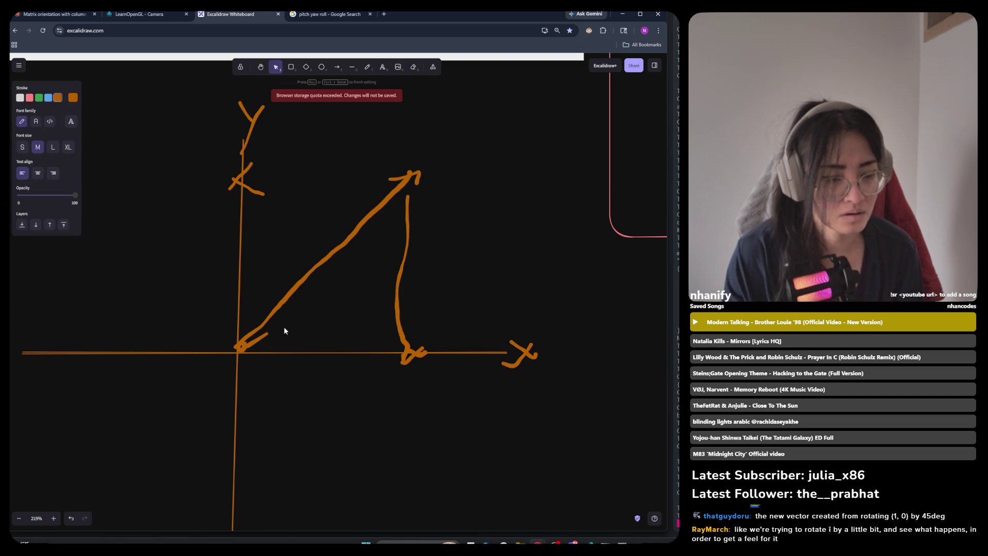
{"action": "left_click", "coordinate": [368, 67]}
{"action": "left_click_drag", "start_coordinate": [276, 322], "coordinate": [291, 340]}
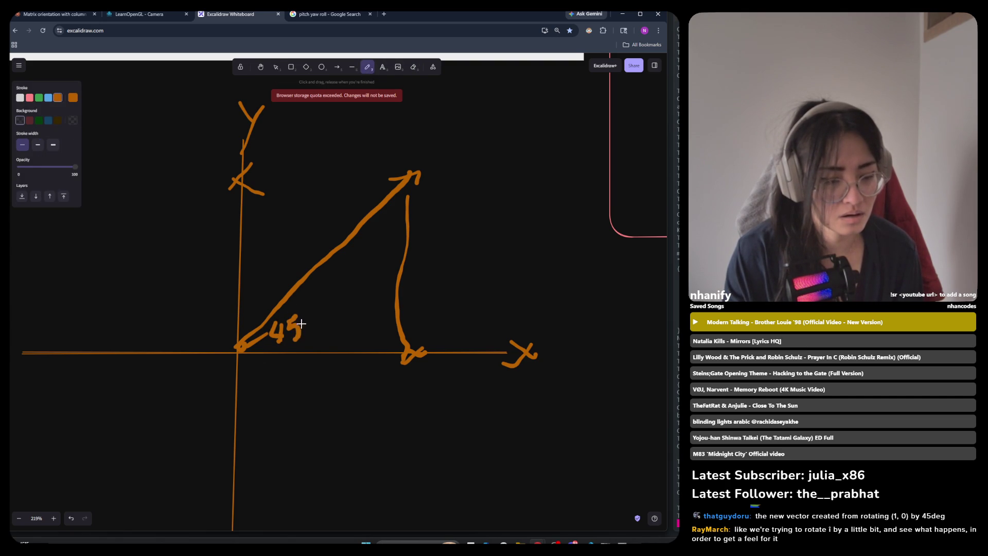
{"action": "scroll", "coordinate": [353, 311], "scroll_direction": "down", "scroll_amount": 2}
{"action": "scroll", "coordinate": [330, 313], "scroll_direction": "up", "scroll_amount": 4}
{"action": "key", "text": "ctrl+z"}
{"action": "key", "text": "ctrl+z"}
{"action": "key", "text": "ctrl+z"}
{"action": "key", "text": "ctrl+z"}
{"action": "mouse_move", "coordinate": [285, 301]}
{"action": "left_mouse_down"}
{"action": "mouse_move", "coordinate": [284, 323]}
{"action": "mouse_move", "coordinate": [319, 290]}
{"action": "left_mouse_up"}
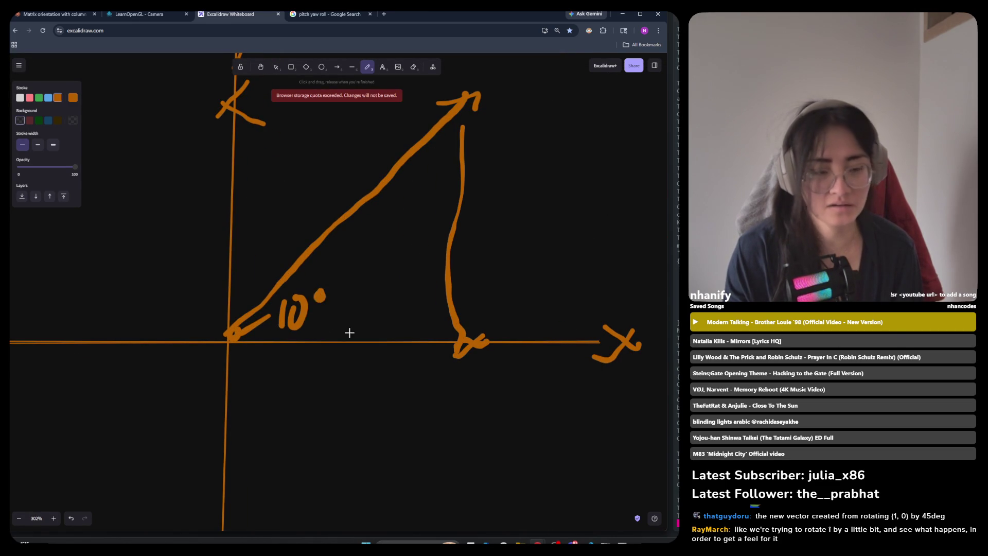
{"action": "scroll", "coordinate": [352, 329], "scroll_direction": "down", "scroll_amount": 3}
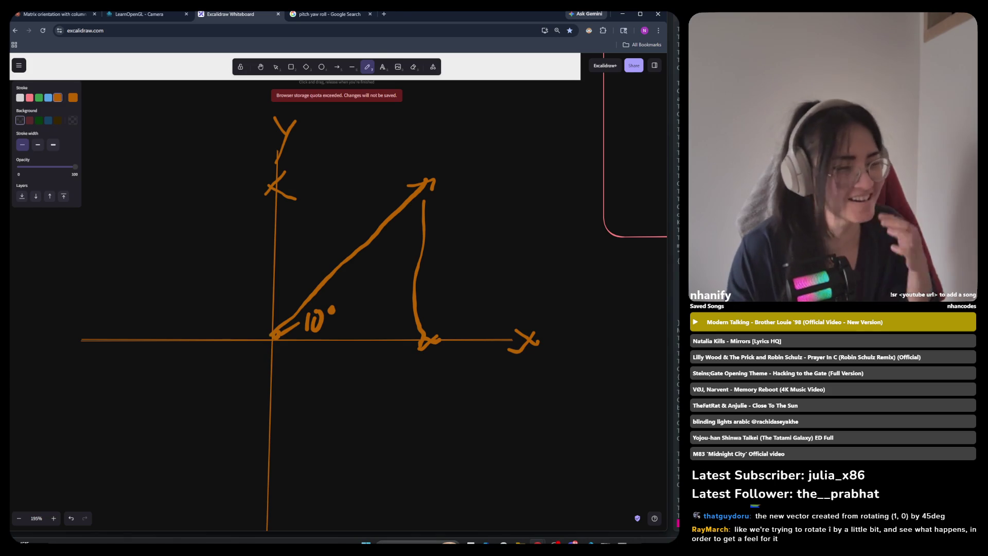
{"action": "left_click_drag", "start_coordinate": [281, 326], "coordinate": [425, 242]}
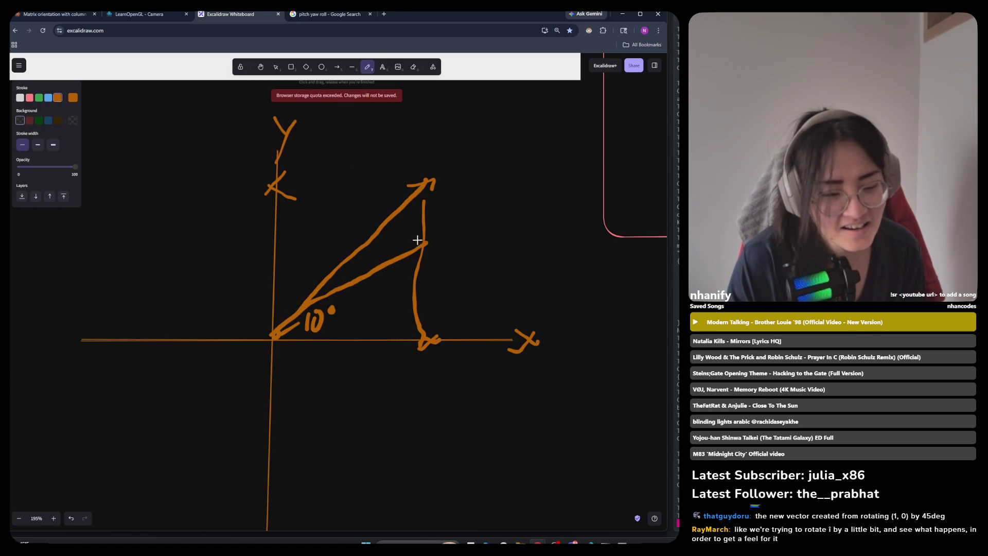
{"action": "left_click", "coordinate": [382, 67]}
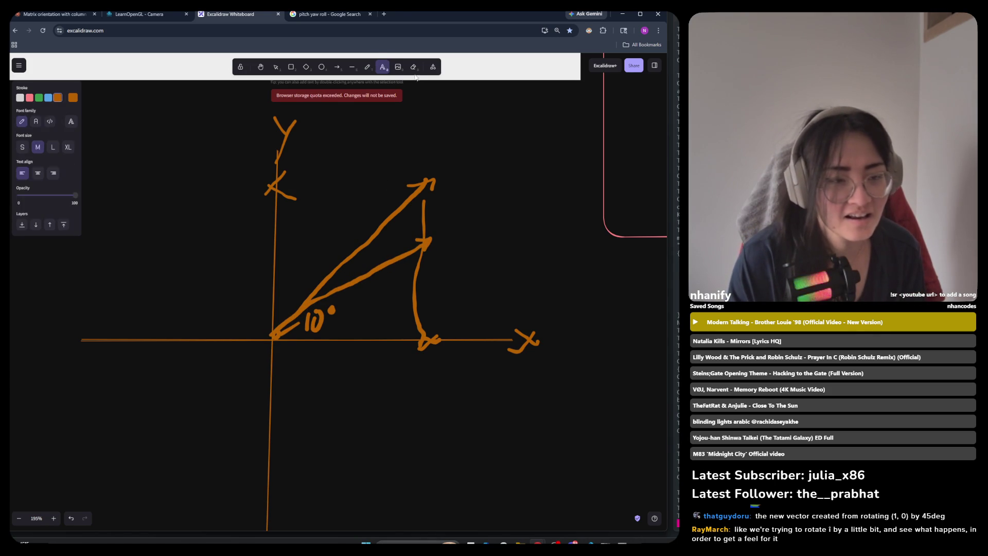
{"action": "left_click", "coordinate": [414, 67]}
{"action": "left_click_drag", "start_coordinate": [435, 181], "coordinate": [430, 196]}
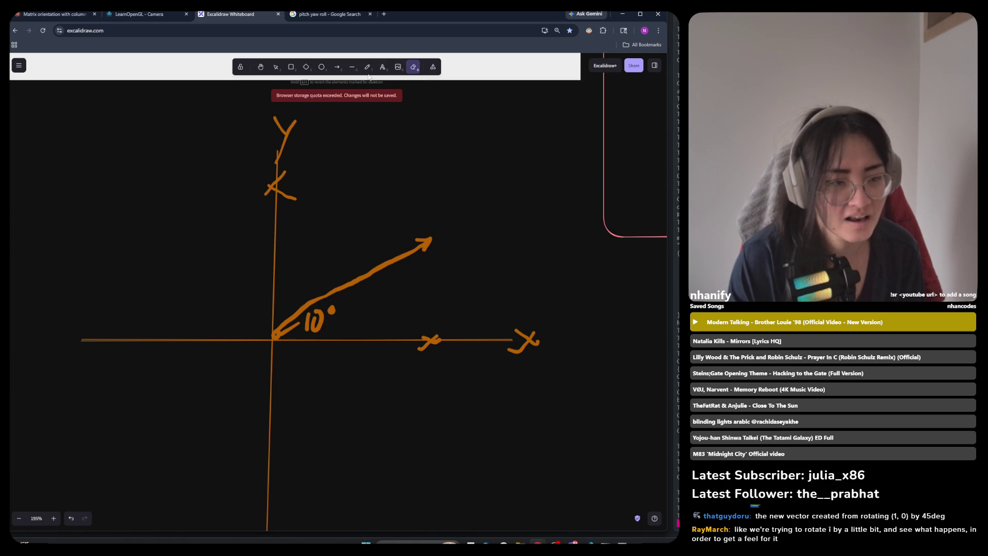
{"action": "left_click", "coordinate": [382, 68]}
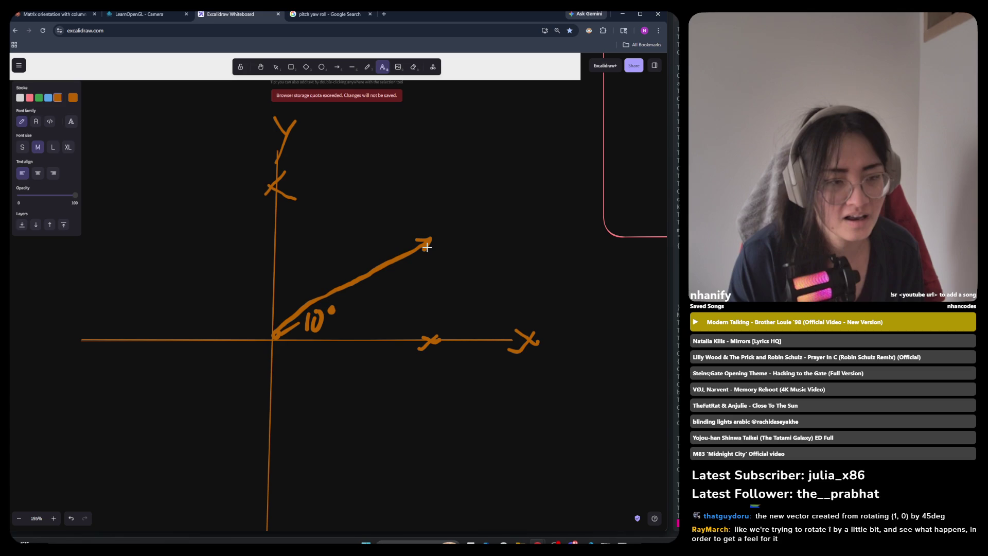
{"action": "left_click", "coordinate": [367, 66]}
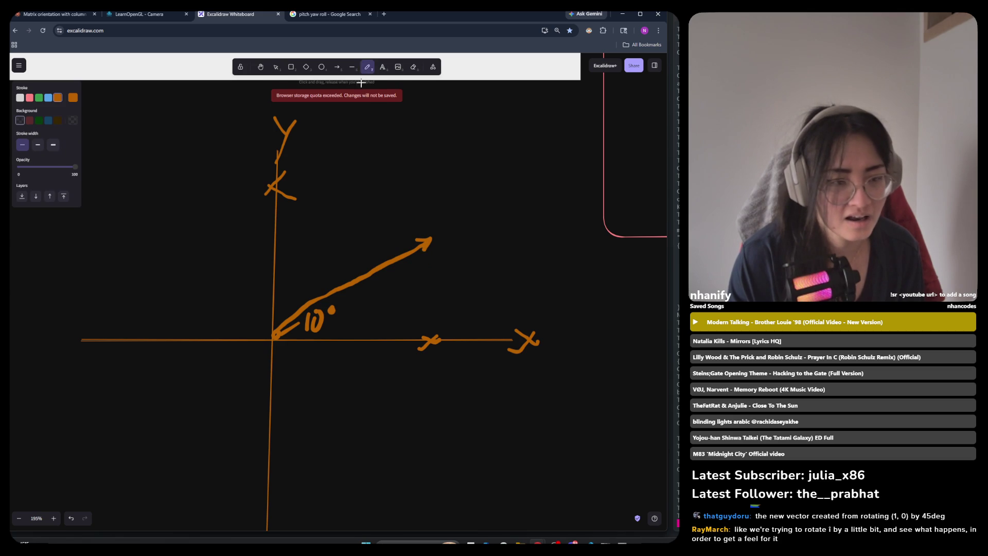
{"action": "key", "text": "l"}
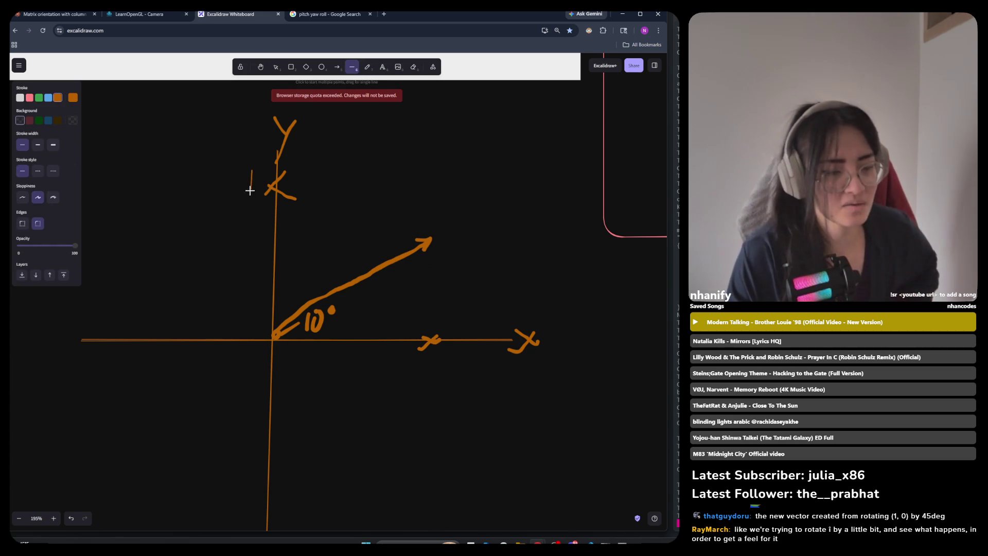
{"action": "left_click_drag", "start_coordinate": [250, 191], "coordinate": [252, 170]}
{"action": "key", "text": "Delete"}
{"action": "left_click", "coordinate": [367, 67]}
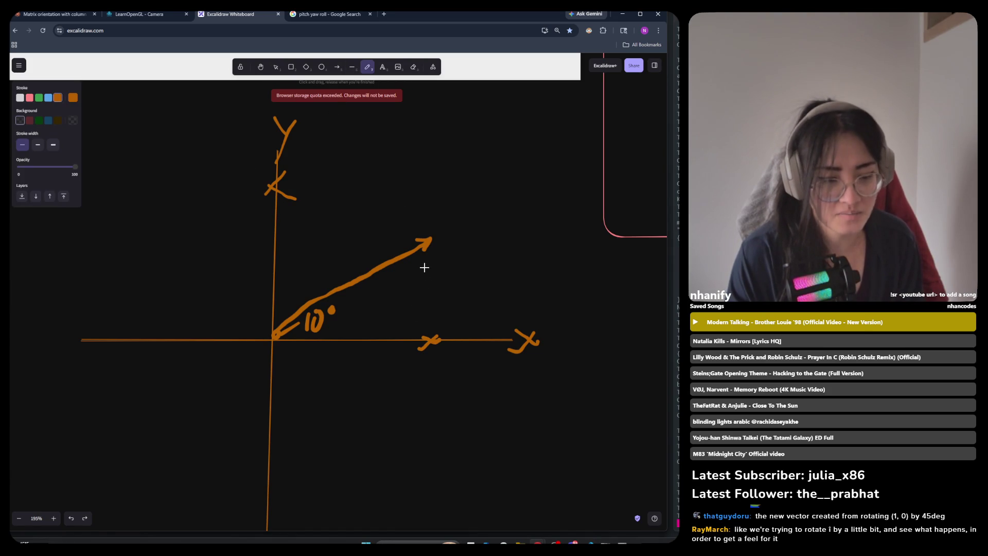
{"action": "mouse_move", "coordinate": [425, 274]}
{"action": "left_mouse_down"}
{"action": "mouse_move", "coordinate": [424, 322]}
{"action": "mouse_move", "coordinate": [408, 335]}
{"action": "mouse_move", "coordinate": [428, 334]}
{"action": "left_mouse_up"}
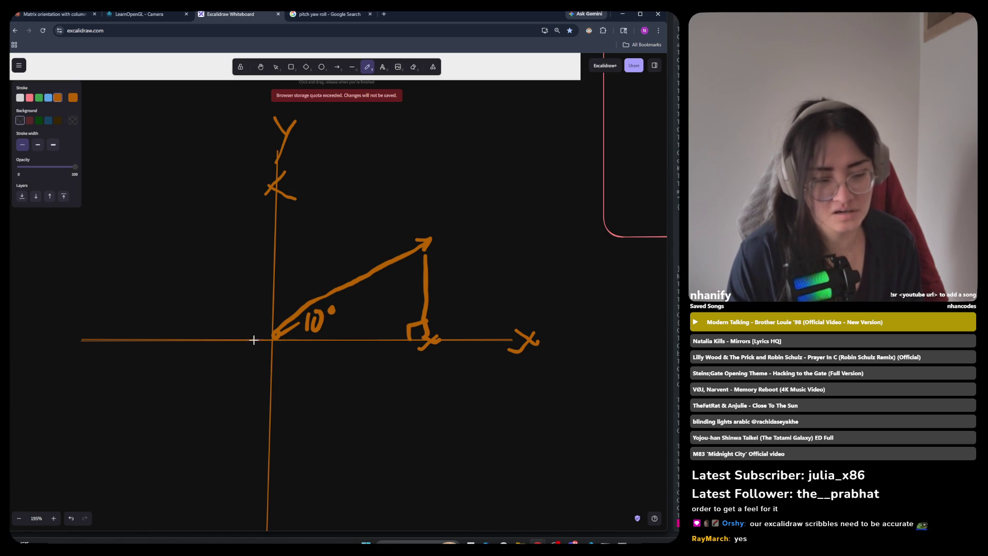
Step: Mark the origin angle with an arc and label the triangle's sides h, o and a
{"action": "left_click_drag", "start_coordinate": [289, 317], "coordinate": [294, 340]}
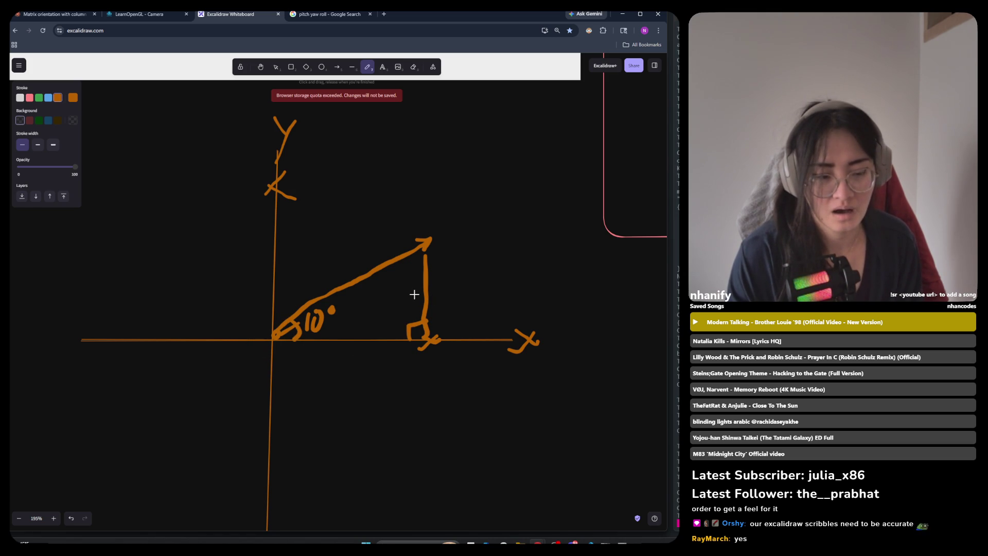
{"action": "left_click_drag", "start_coordinate": [333, 244], "coordinate": [348, 268]}
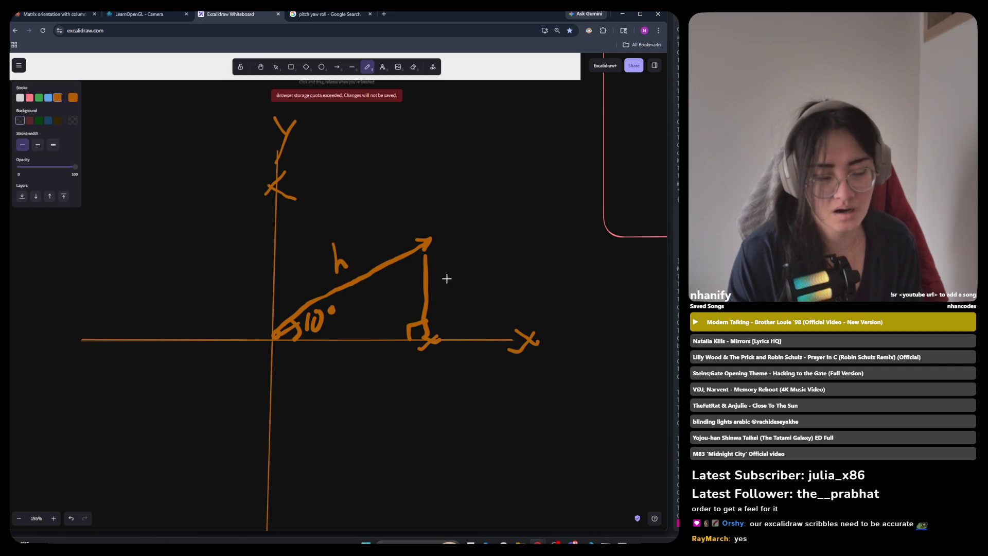
{"action": "key", "text": "ctrl+z"}
{"action": "mouse_move", "coordinate": [448, 270]}
{"action": "left_mouse_down"}
{"action": "mouse_move", "coordinate": [444, 285]}
{"action": "mouse_move", "coordinate": [448, 271]}
{"action": "left_mouse_up"}
{"action": "left_click_drag", "start_coordinate": [378, 344], "coordinate": [390, 352]}
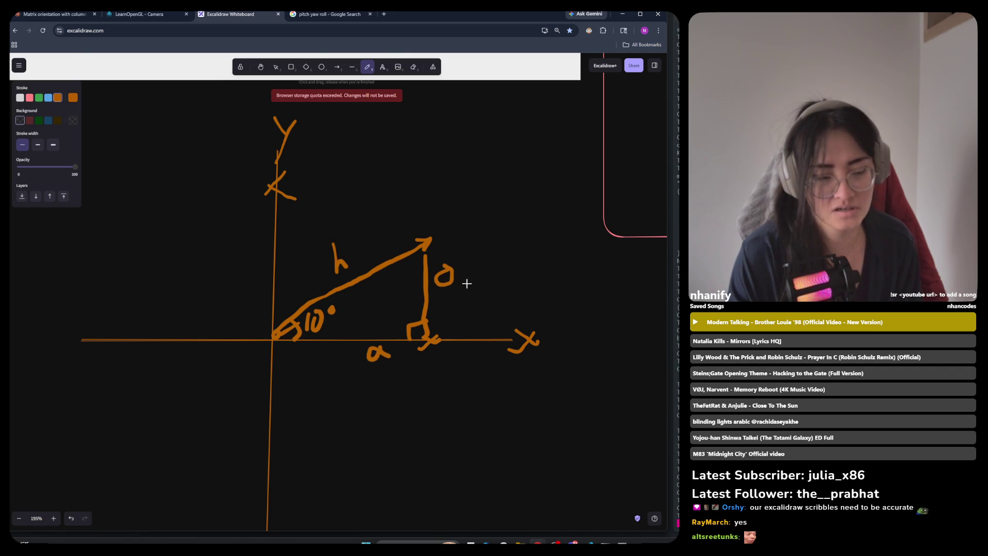
{"action": "scroll", "coordinate": [398, 280], "scroll_direction": "down", "scroll_amount": 5}
{"action": "scroll", "coordinate": [375, 337], "scroll_direction": "up", "scroll_amount": 4}
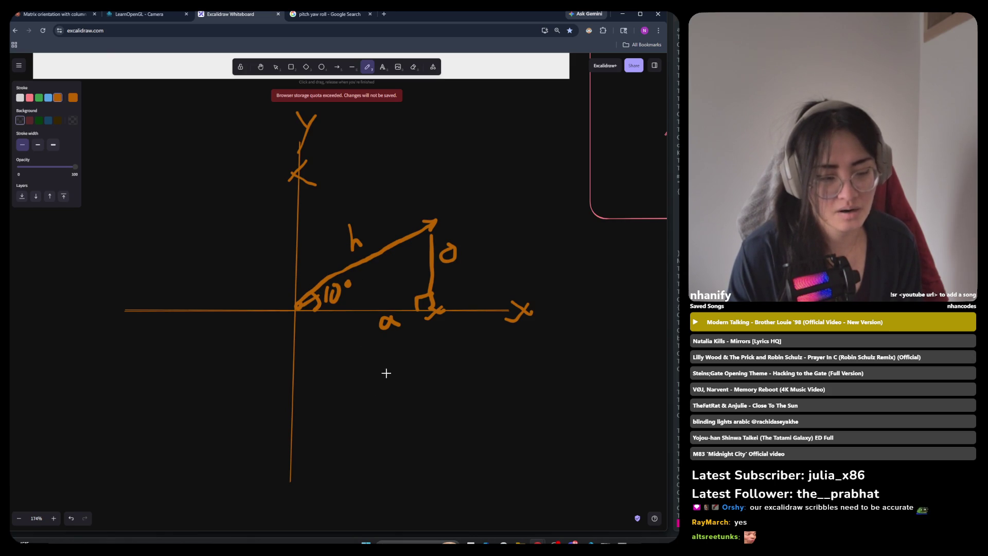
{"action": "left_click_drag", "start_coordinate": [355, 380], "coordinate": [356, 392]}
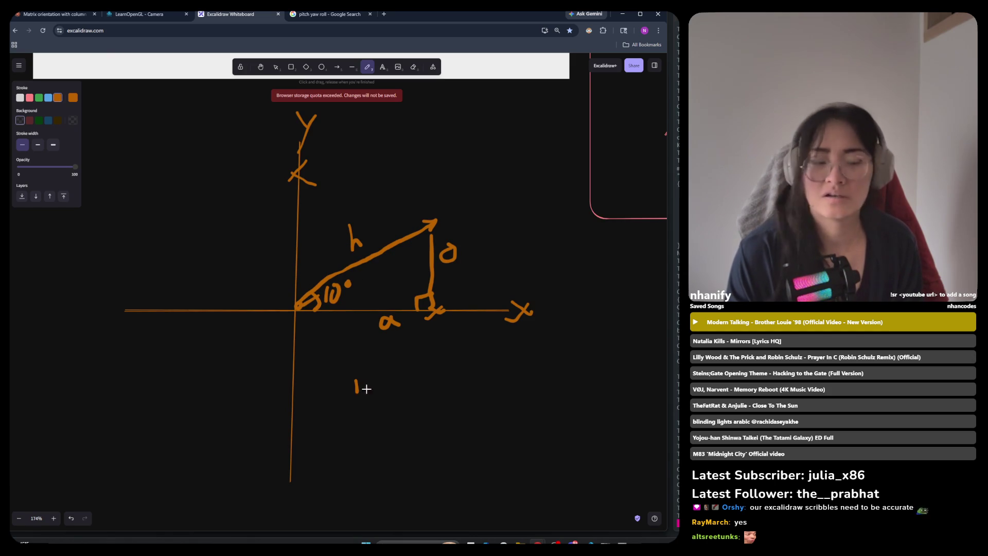
Step: Handwrite soh, cah, toa to the triangle's right, with dividing lines under soh and cah
{"action": "key", "text": "ctrl+z"}
{"action": "mouse_move", "coordinate": [498, 360]}
{"action": "left_mouse_down"}
{"action": "mouse_move", "coordinate": [491, 383]}
{"action": "mouse_move", "coordinate": [528, 376]}
{"action": "mouse_move", "coordinate": [504, 370]}
{"action": "mouse_move", "coordinate": [546, 357]}
{"action": "mouse_move", "coordinate": [522, 400]}
{"action": "left_mouse_up"}
{"action": "key", "text": "ctrl+z"}
{"action": "key", "text": "ctrl+z"}
{"action": "mouse_move", "coordinate": [538, 389]}
{"action": "left_mouse_down"}
{"action": "mouse_move", "coordinate": [532, 397]}
{"action": "mouse_move", "coordinate": [545, 399]}
{"action": "left_mouse_up"}
{"action": "mouse_move", "coordinate": [548, 381]}
{"action": "left_mouse_down"}
{"action": "mouse_move", "coordinate": [562, 395]}
{"action": "mouse_move", "coordinate": [513, 430]}
{"action": "mouse_move", "coordinate": [523, 420]}
{"action": "mouse_move", "coordinate": [559, 424]}
{"action": "left_mouse_up"}
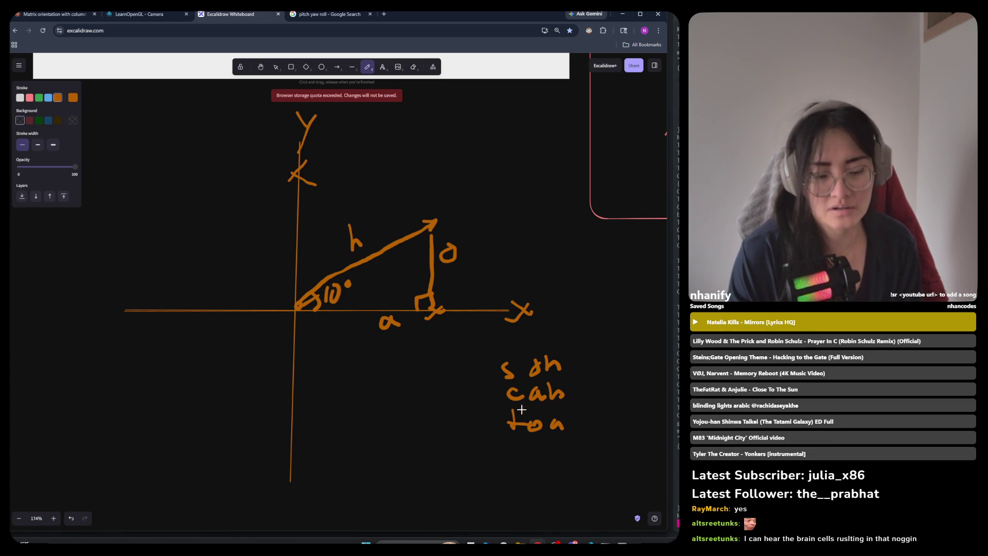
{"action": "left_click_drag", "start_coordinate": [496, 381], "coordinate": [589, 367]}
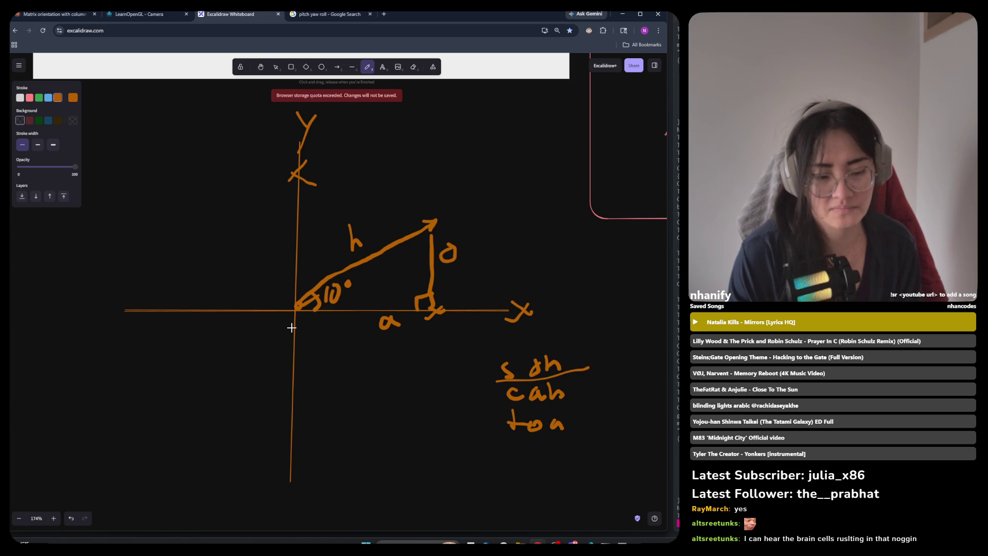
{"action": "left_click_drag", "start_coordinate": [505, 400], "coordinate": [597, 397]}
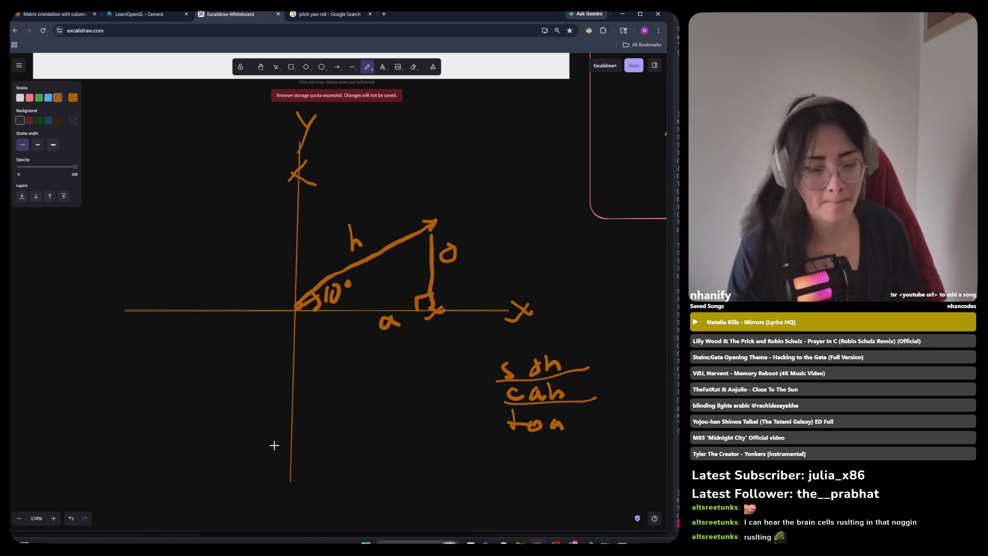
{"action": "left_click_drag", "start_coordinate": [396, 362], "coordinate": [393, 366]}
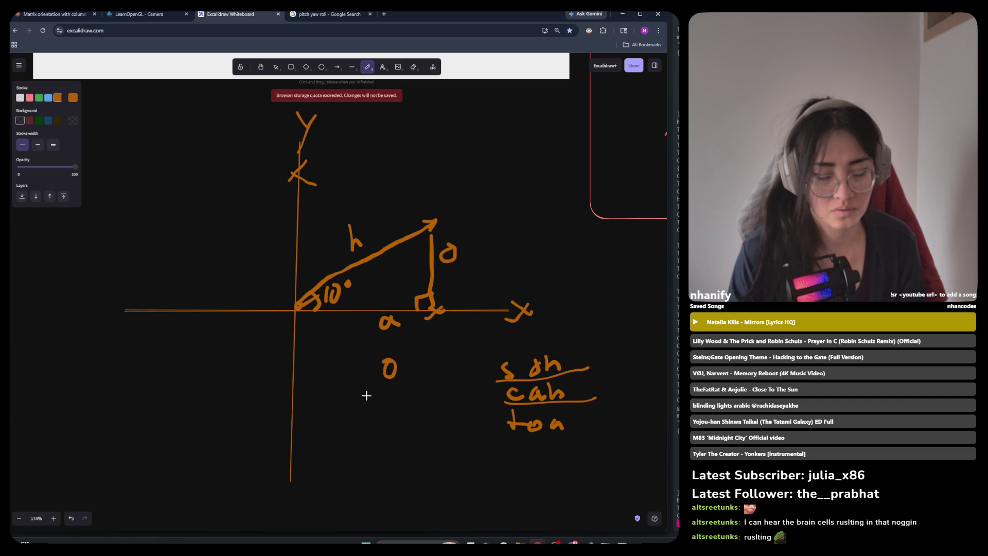
Step: Write sin and the fraction o/h below the triangle, erasing the equals sign between them
{"action": "mouse_move", "coordinate": [369, 391]}
{"action": "left_mouse_down"}
{"action": "mouse_move", "coordinate": [398, 386]}
{"action": "mouse_move", "coordinate": [396, 408]}
{"action": "left_mouse_up"}
{"action": "left_click_drag", "start_coordinate": [339, 386], "coordinate": [352, 385]}
{"action": "left_click_drag", "start_coordinate": [339, 394], "coordinate": [353, 391]}
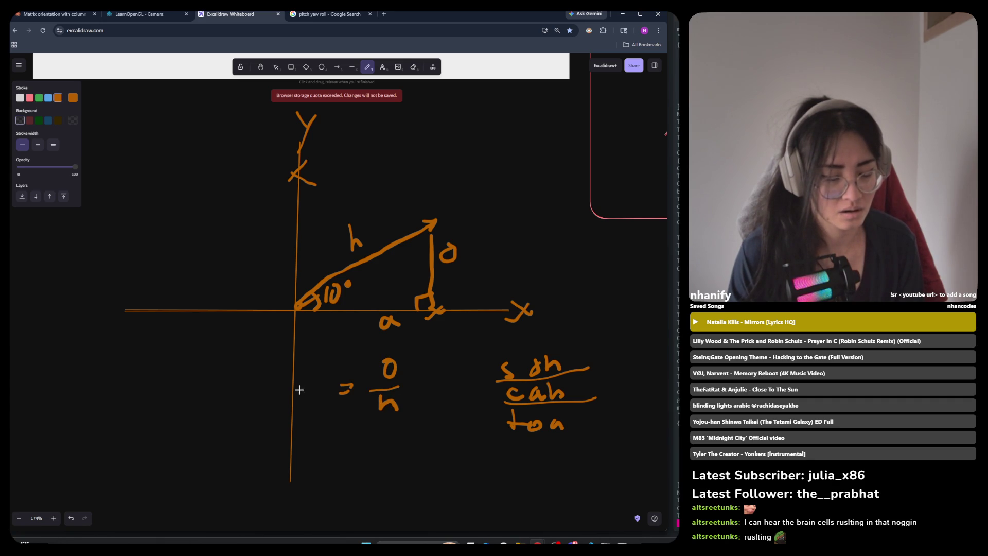
{"action": "left_click_drag", "start_coordinate": [299, 379], "coordinate": [293, 392]}
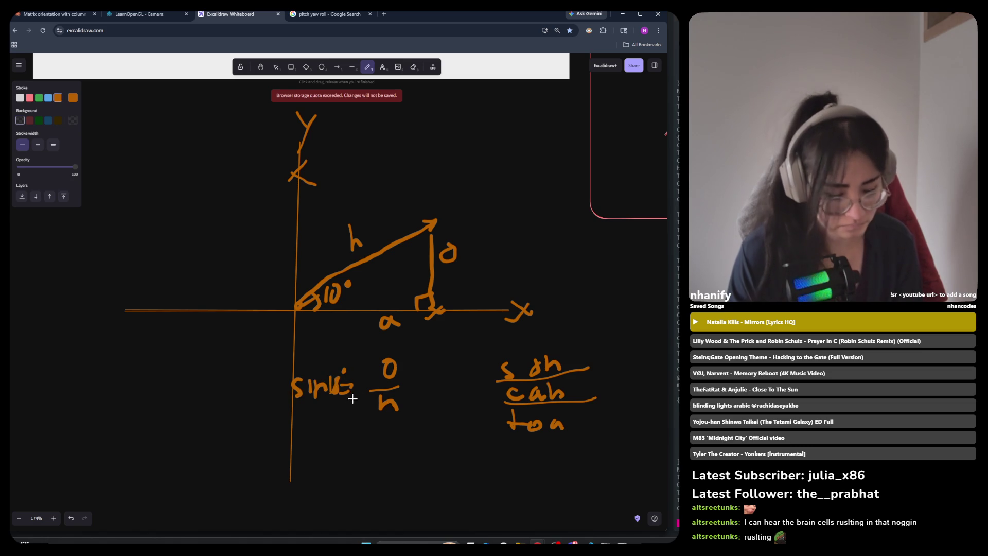
{"action": "key", "text": "ctrl+z"}
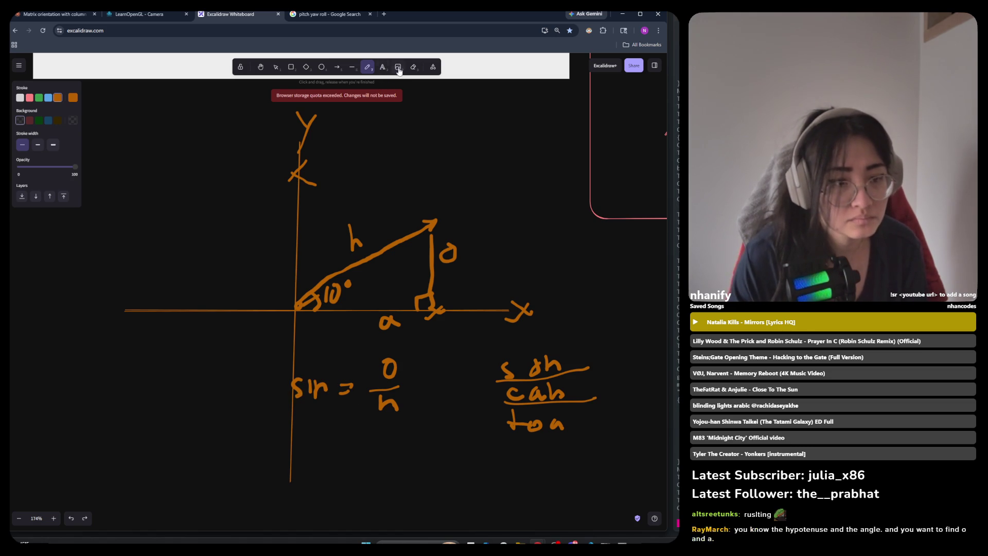
{"action": "key", "text": "e"}
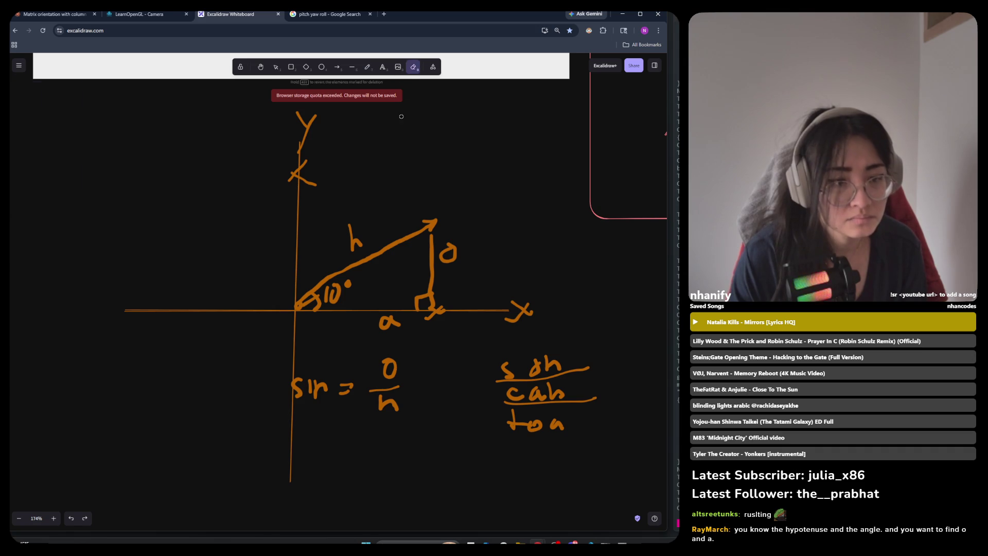
{"action": "left_click_drag", "start_coordinate": [353, 382], "coordinate": [340, 398]}
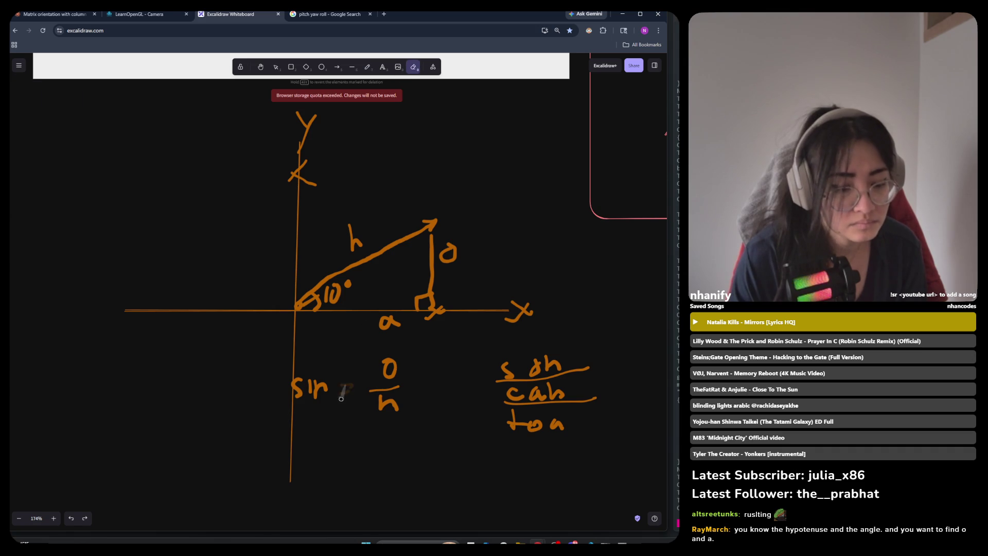
Step: Complete the formula so it reads sin10° = o/h
{"action": "left_click", "coordinate": [382, 67]}
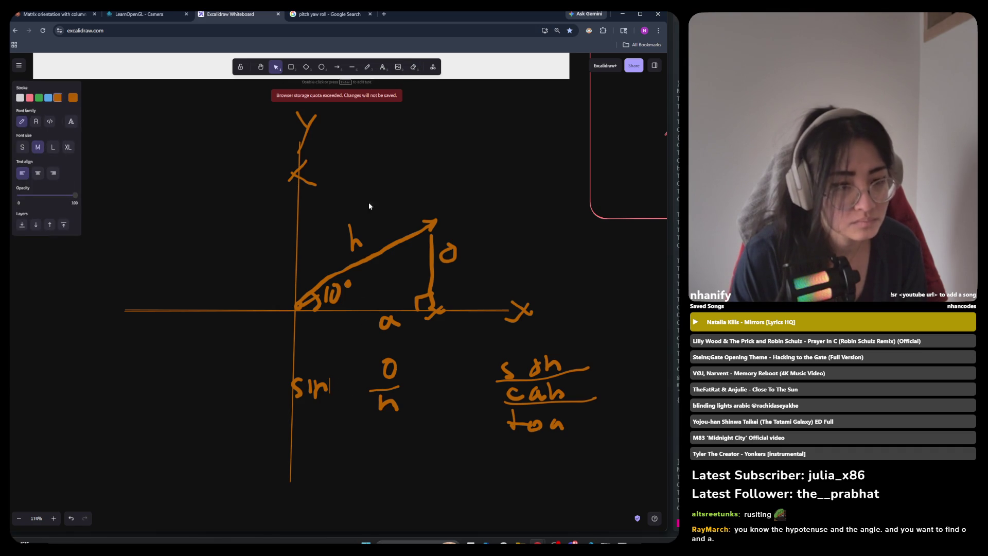
{"action": "left_click", "coordinate": [366, 67]}
{"action": "mouse_move", "coordinate": [333, 387]}
{"action": "left_mouse_down"}
{"action": "mouse_move", "coordinate": [328, 397]}
{"action": "mouse_move", "coordinate": [352, 379]}
{"action": "mouse_move", "coordinate": [369, 386]}
{"action": "left_mouse_up"}
{"action": "left_click_drag", "start_coordinate": [361, 392], "coordinate": [368, 391]}
{"action": "scroll", "coordinate": [341, 432], "scroll_direction": "up", "scroll_amount": 5}
{"action": "mouse_move", "coordinate": [357, 350]}
{"action": "left_mouse_down"}
{"action": "mouse_move", "coordinate": [350, 339]}
{"action": "mouse_move", "coordinate": [335, 350]}
{"action": "mouse_move", "coordinate": [357, 360]}
{"action": "mouse_move", "coordinate": [341, 348]}
{"action": "left_mouse_up"}
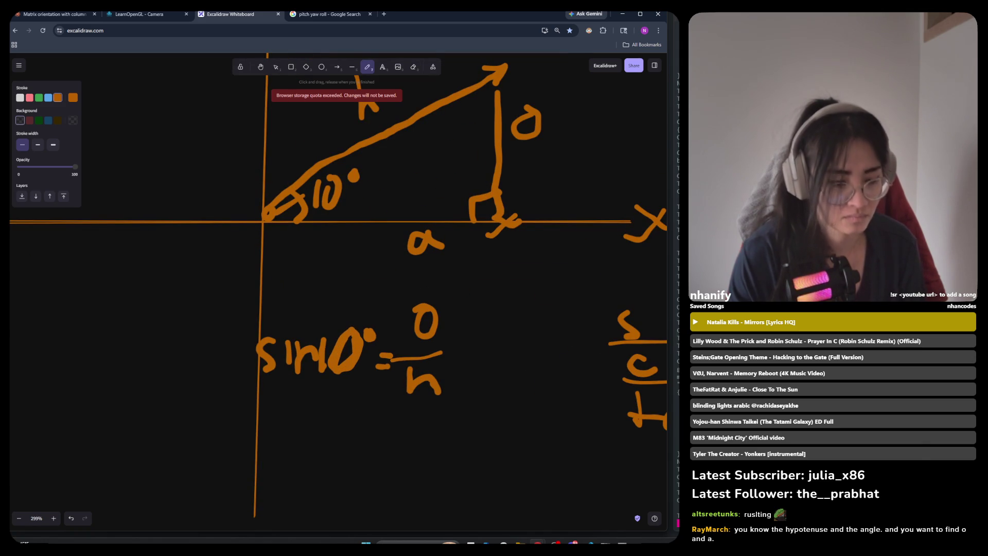
{"action": "scroll", "coordinate": [315, 422], "scroll_direction": "down", "scroll_amount": 5}
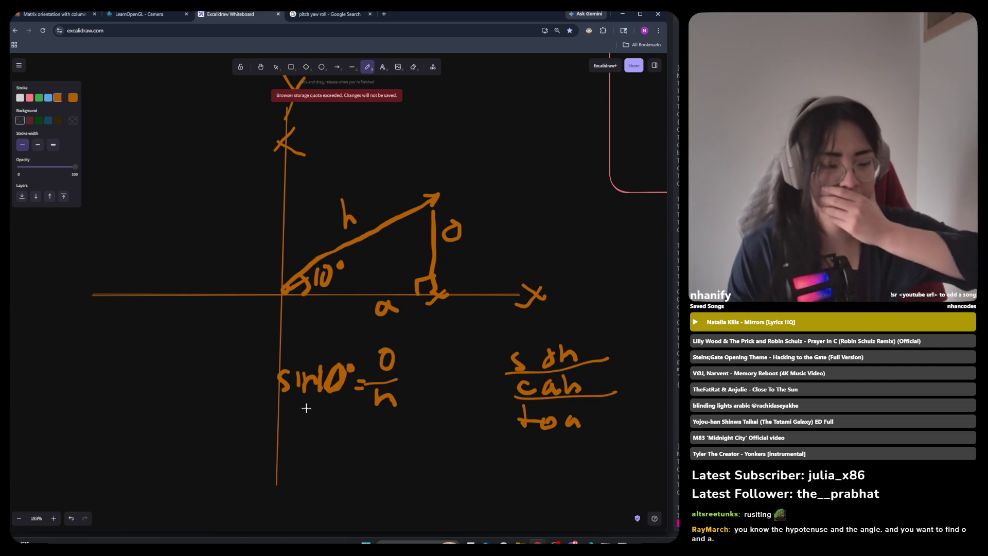
Step: Write r = o beneath the sine formula
{"action": "left_click_drag", "start_coordinate": [289, 395], "coordinate": [337, 397]}
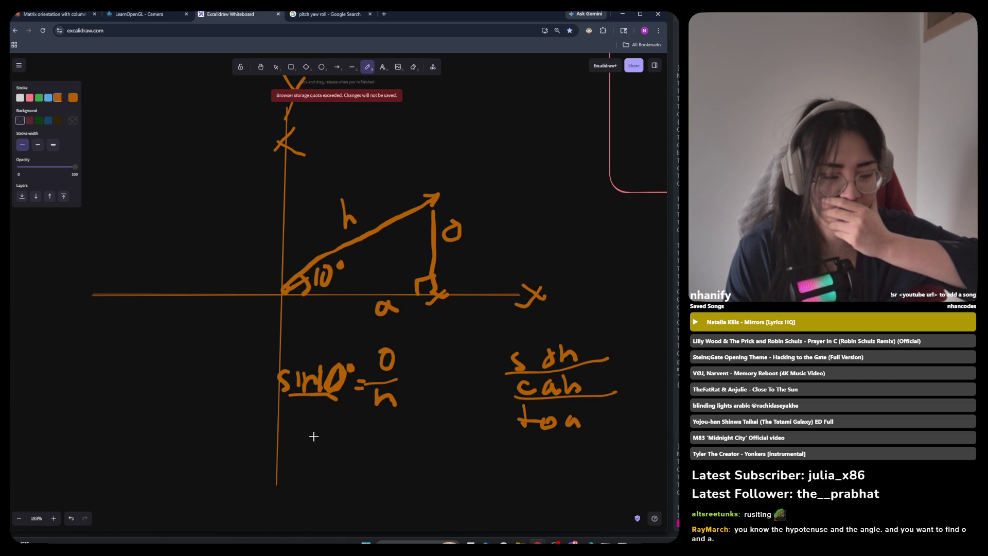
{"action": "mouse_move", "coordinate": [309, 447]}
{"action": "left_mouse_down"}
{"action": "mouse_move", "coordinate": [322, 428]}
{"action": "mouse_move", "coordinate": [358, 431]}
{"action": "left_mouse_up"}
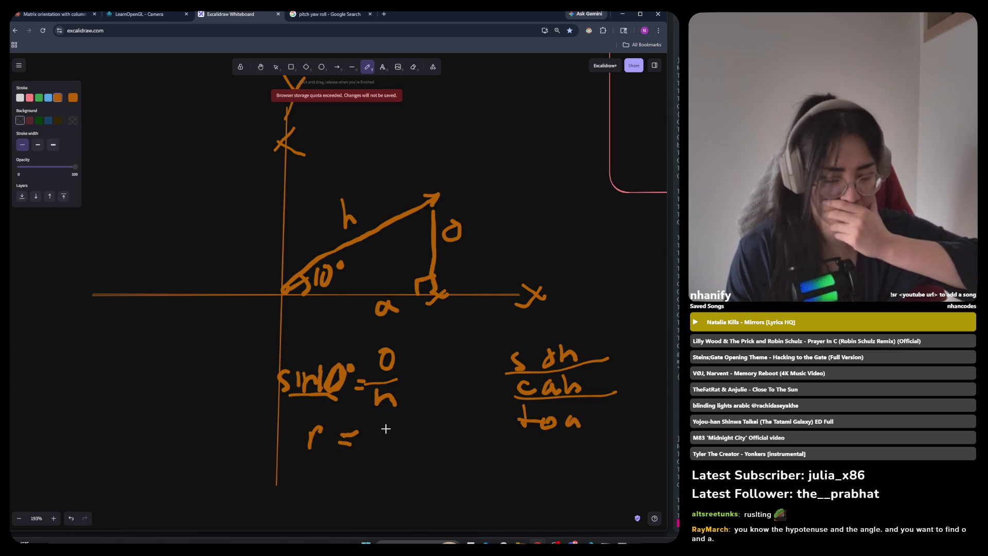
{"action": "mouse_move", "coordinate": [373, 435]}
{"action": "left_mouse_down"}
{"action": "mouse_move", "coordinate": [386, 425]}
{"action": "mouse_move", "coordinate": [372, 438]}
{"action": "left_mouse_up"}
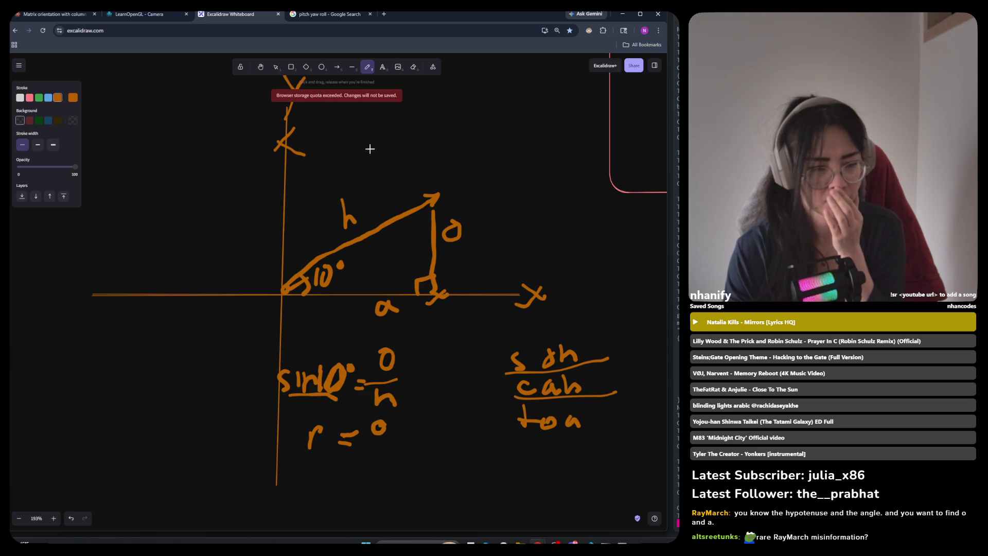
Step: Draw dashed arc strokes around the origin, plus a stroke beside the arrowhead
{"action": "mouse_move", "coordinate": [305, 135]}
{"action": "left_mouse_down"}
{"action": "mouse_move", "coordinate": [375, 155]}
{"action": "mouse_move", "coordinate": [423, 189]}
{"action": "left_mouse_up"}
{"action": "left_click_drag", "start_coordinate": [443, 308], "coordinate": [422, 346]}
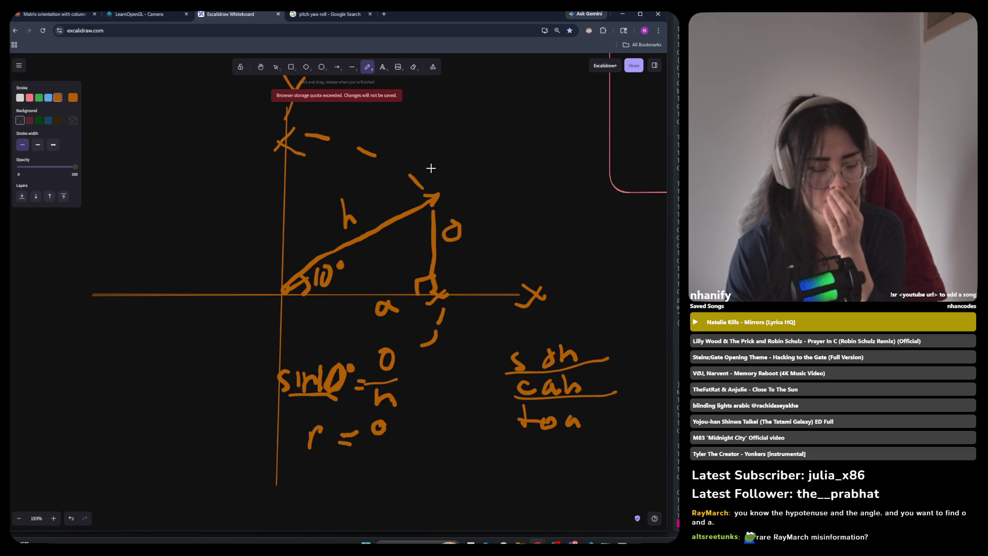
{"action": "left_click_drag", "start_coordinate": [451, 161], "coordinate": [452, 188]}
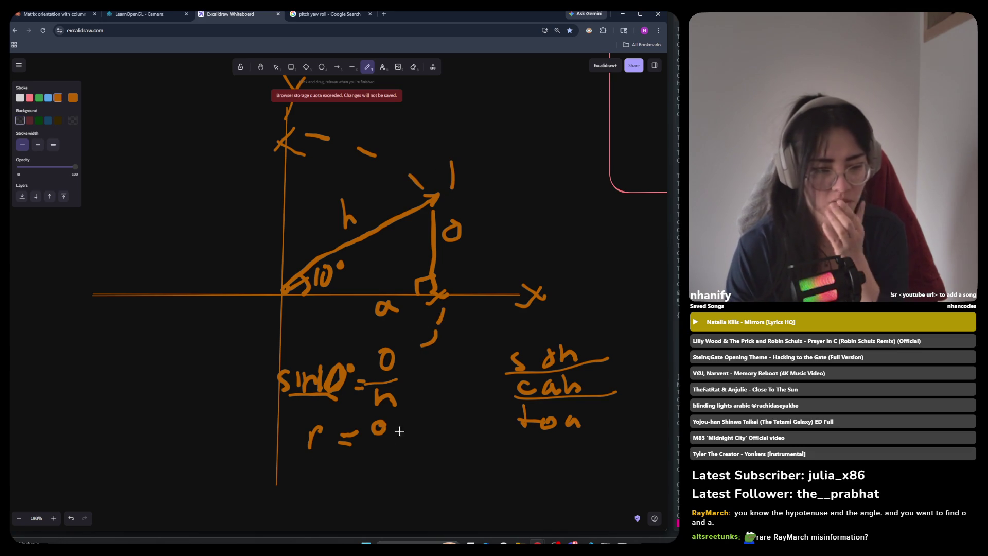
Step: Label the hypotenuse h = 1
{"action": "left_click", "coordinate": [277, 68]}
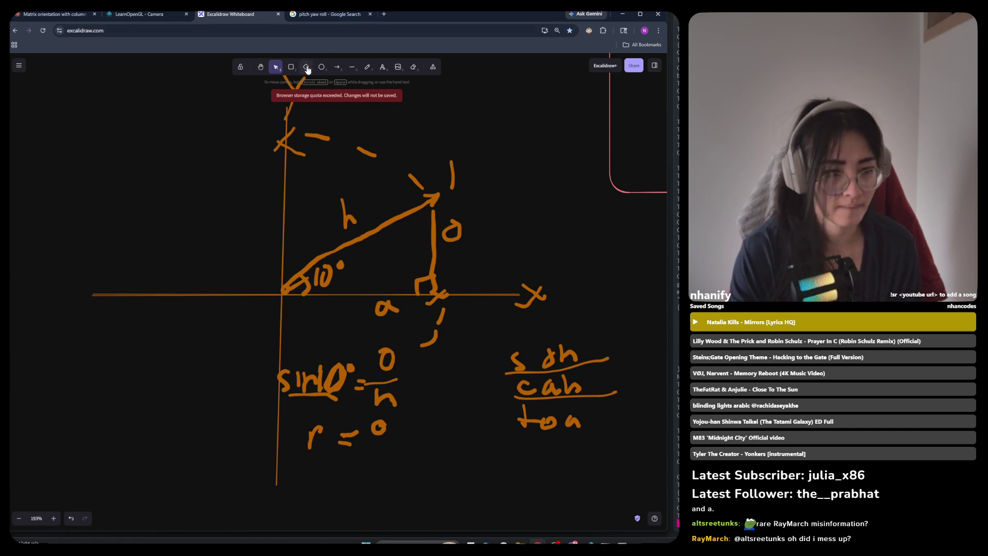
{"action": "left_click", "coordinate": [366, 68]}
{"action": "left_click_drag", "start_coordinate": [381, 192], "coordinate": [378, 212]}
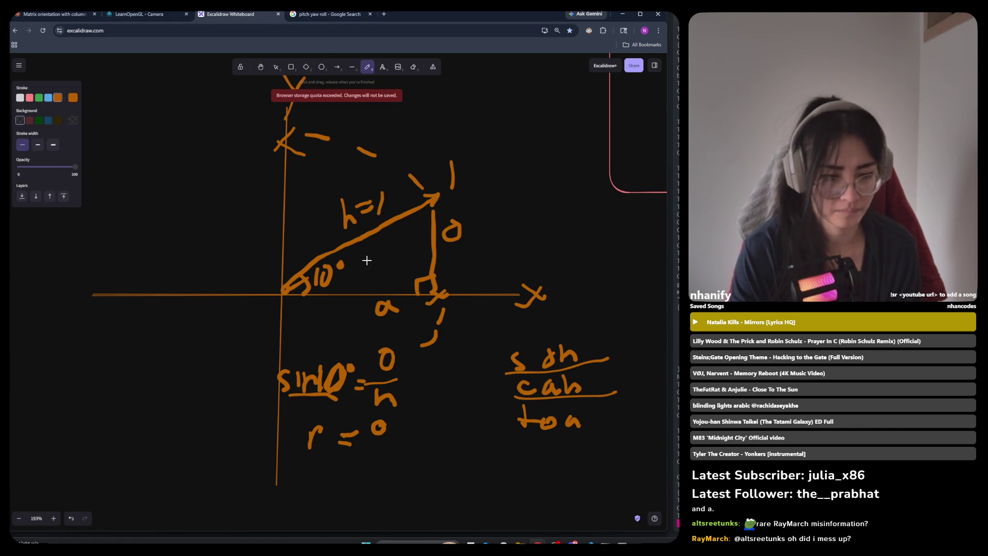
Step: Replace the o after 'r =' with a dash
{"action": "key", "text": "v"}
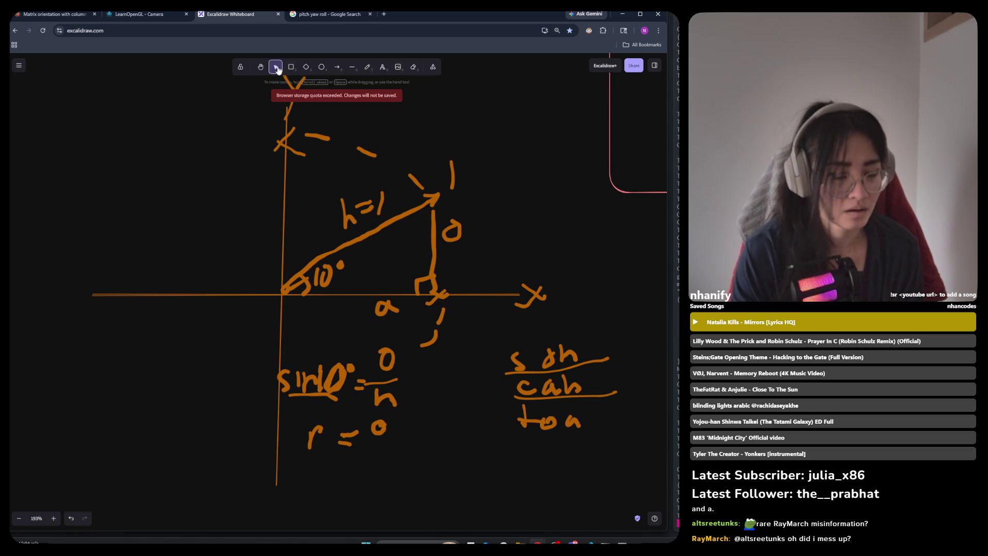
{"action": "left_click", "coordinate": [381, 432]}
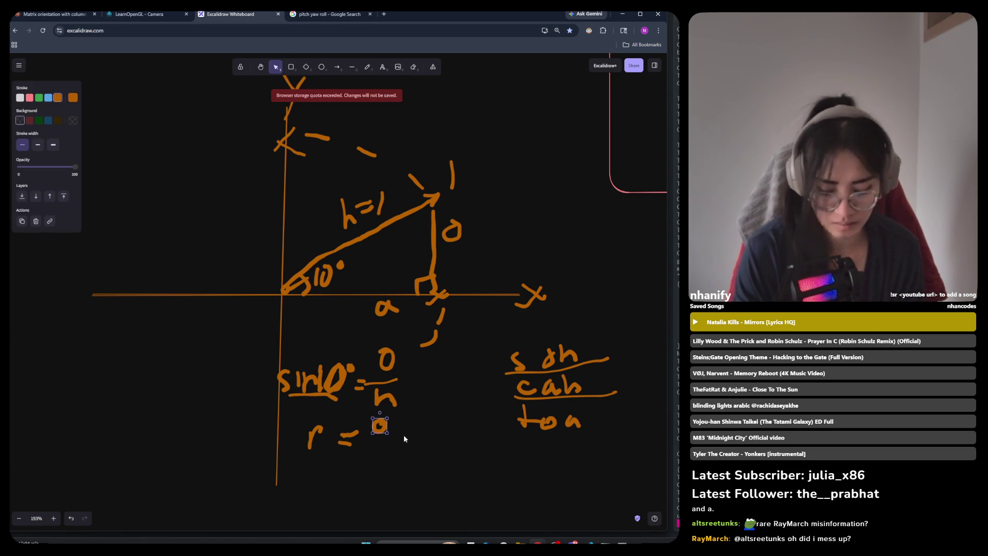
{"action": "key", "text": "Delete"}
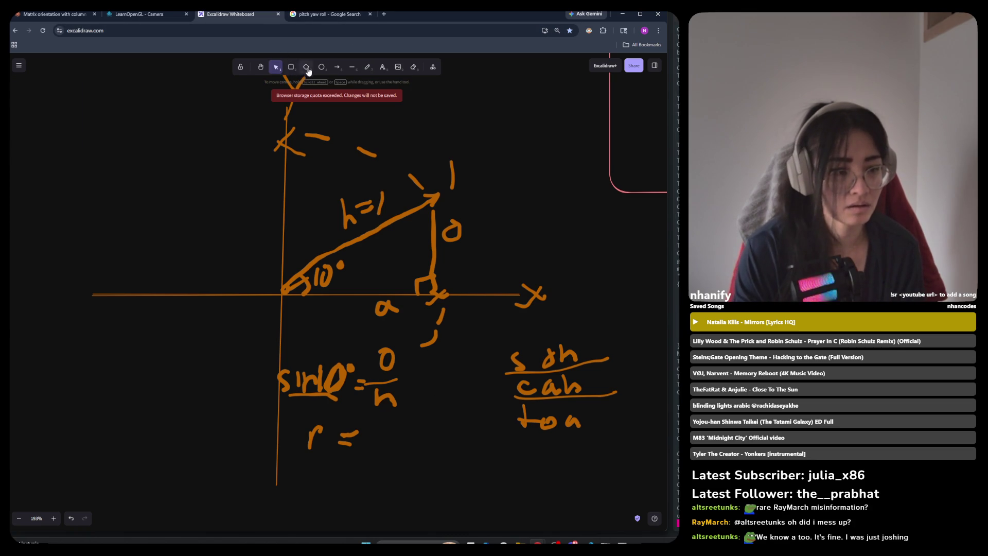
{"action": "left_click", "coordinate": [367, 67]}
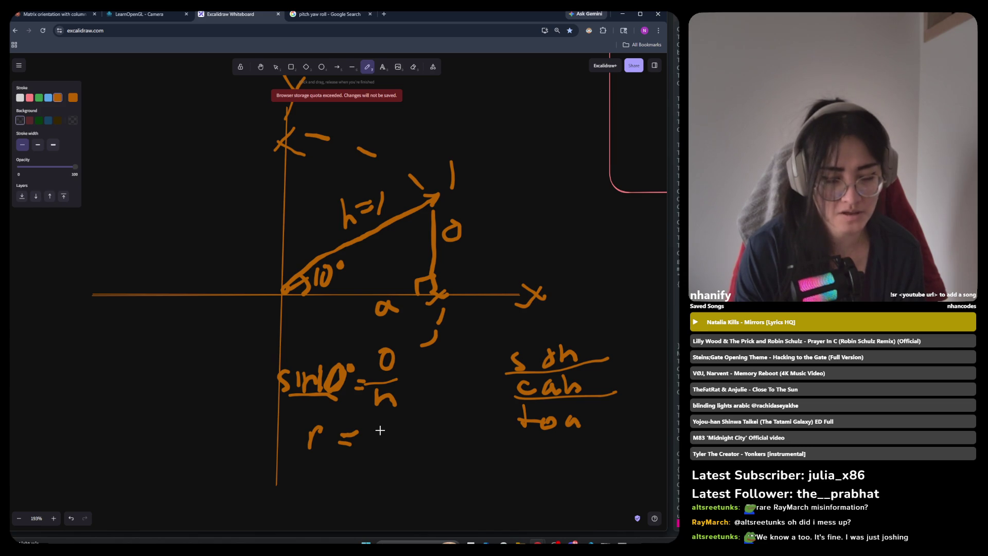
{"action": "mouse_move", "coordinate": [373, 439]}
{"action": "left_mouse_down"}
{"action": "mouse_move", "coordinate": [391, 443]}
{"action": "mouse_move", "coordinate": [388, 431]}
{"action": "left_mouse_up"}
Step: Undo the stray stroke, dot the hypotenuse tip, and write o/1 after r =
{"action": "key", "text": "ctrl+z"}
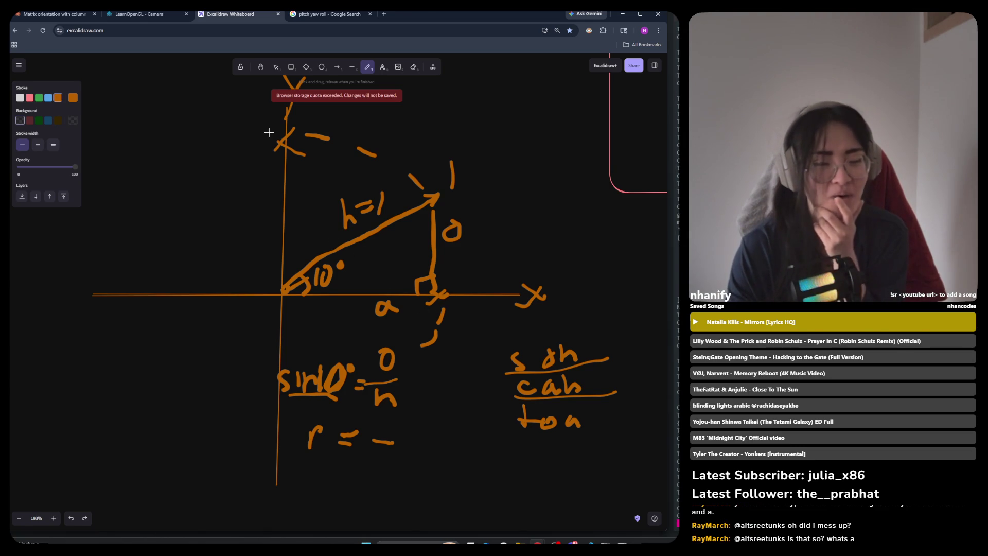
{"action": "left_click_drag", "start_coordinate": [431, 181], "coordinate": [440, 199]}
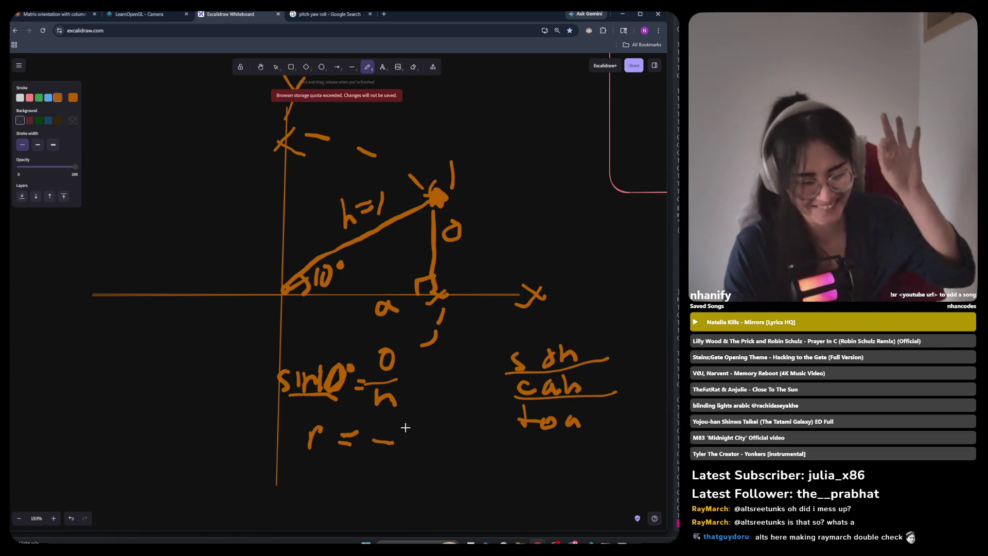
{"action": "left_click_drag", "start_coordinate": [385, 412], "coordinate": [384, 421]}
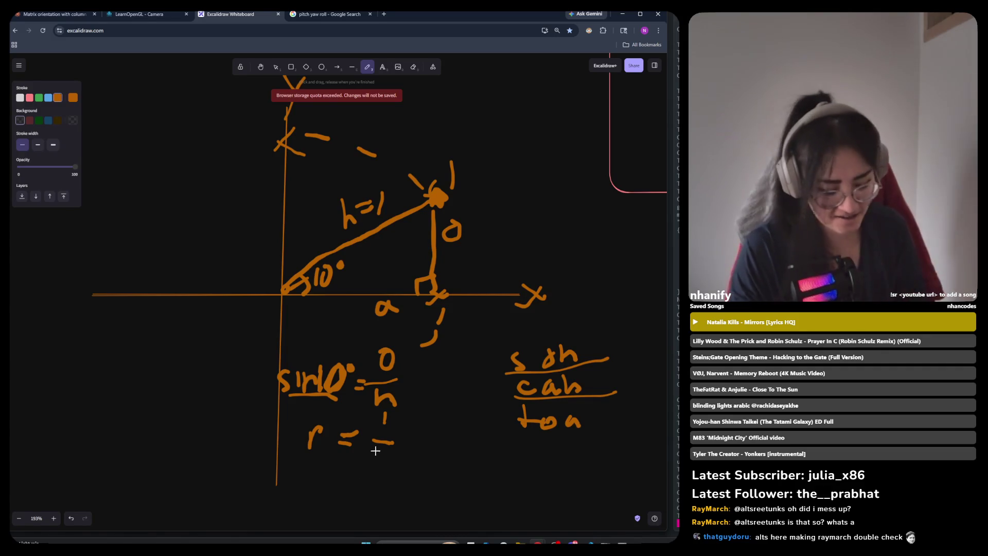
{"action": "key", "text": "ctrl+z"}
{"action": "mouse_move", "coordinate": [387, 416]}
{"action": "left_mouse_down"}
{"action": "mouse_move", "coordinate": [380, 425]}
{"action": "mouse_move", "coordinate": [388, 417]}
{"action": "left_mouse_up"}
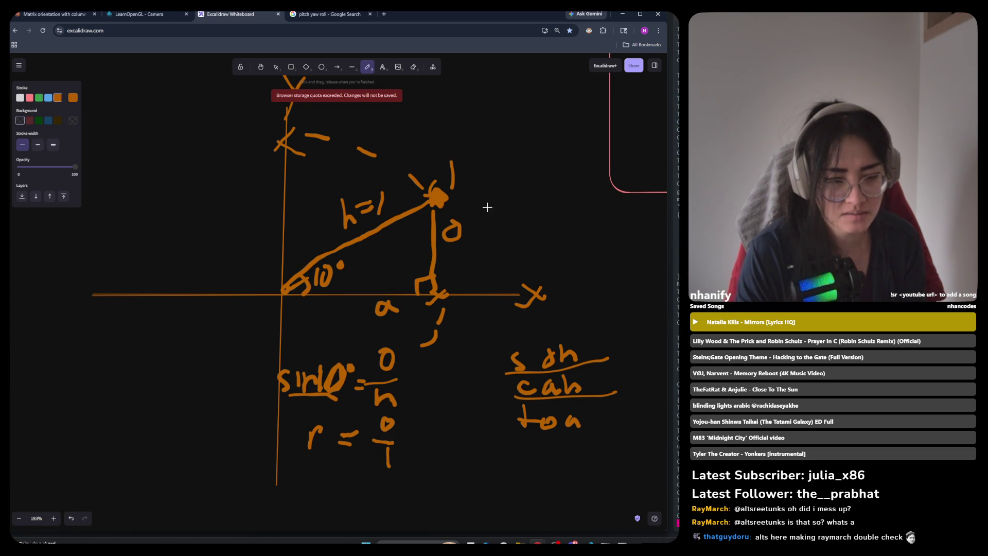
Step: Write '(x, y)?' beside the hypotenuse tip
{"action": "mouse_move", "coordinate": [482, 171]}
{"action": "left_mouse_down"}
{"action": "mouse_move", "coordinate": [482, 215]}
{"action": "mouse_move", "coordinate": [526, 191]}
{"action": "left_mouse_up"}
{"action": "left_click_drag", "start_coordinate": [531, 175], "coordinate": [527, 201]}
{"action": "left_click_drag", "start_coordinate": [538, 169], "coordinate": [543, 205]}
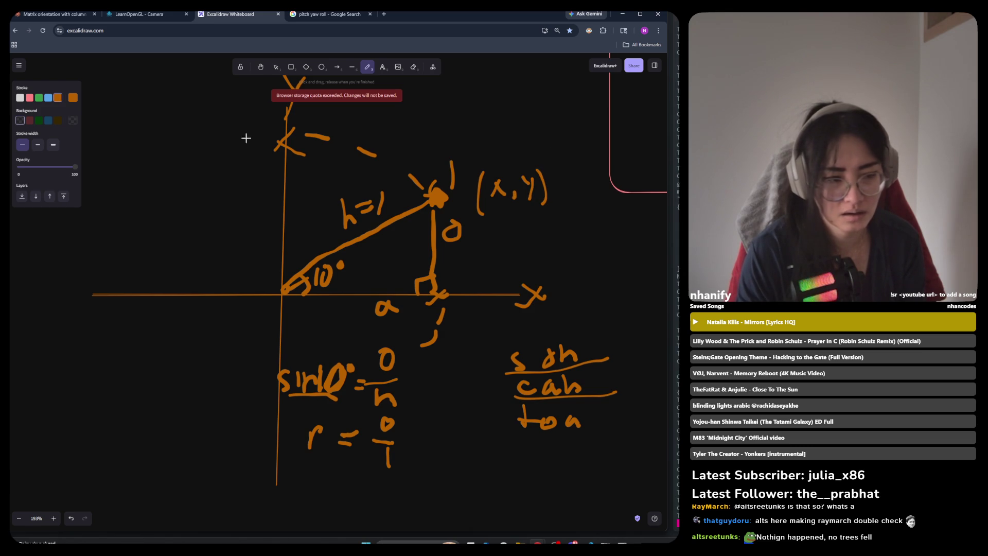
{"action": "left_click_drag", "start_coordinate": [536, 152], "coordinate": [541, 160]}
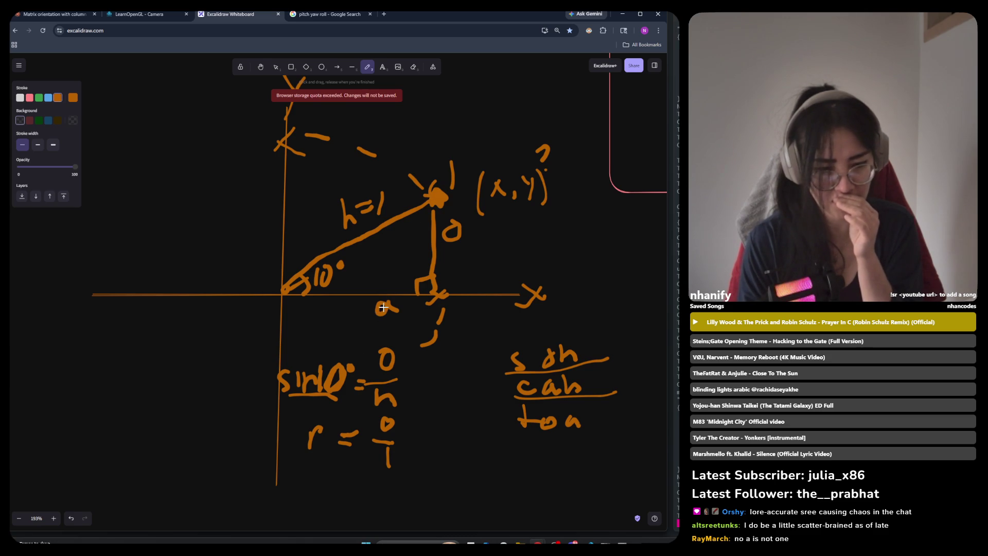
Step: Scribble out the old x-axis label and write a beside it
{"action": "mouse_move", "coordinate": [383, 310]}
{"action": "left_mouse_down"}
{"action": "mouse_move", "coordinate": [395, 305]}
{"action": "mouse_move", "coordinate": [358, 332]}
{"action": "left_mouse_up"}
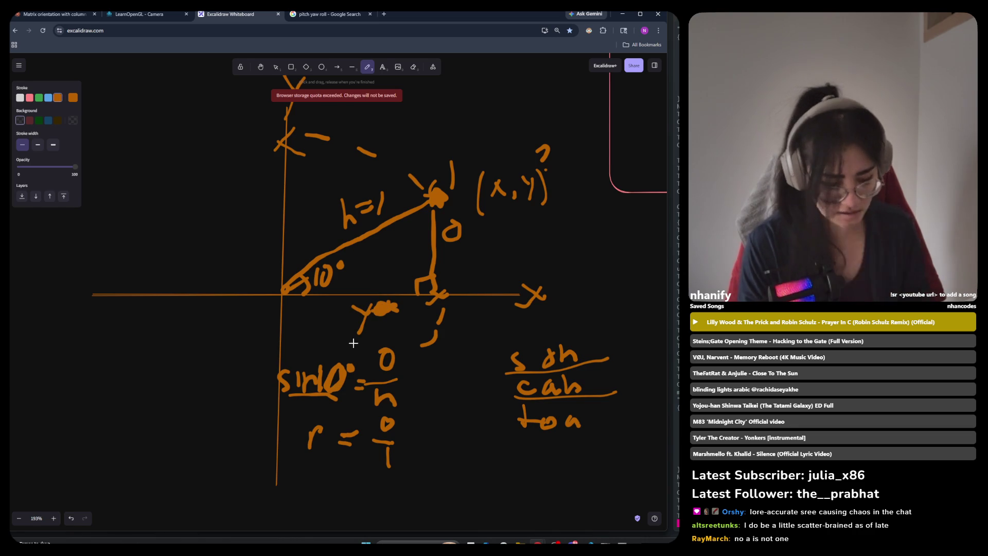
{"action": "key", "text": "ctrl+z"}
{"action": "mouse_move", "coordinate": [352, 307]}
{"action": "left_mouse_down"}
{"action": "mouse_move", "coordinate": [372, 302]}
{"action": "mouse_move", "coordinate": [356, 321]}
{"action": "left_mouse_up"}
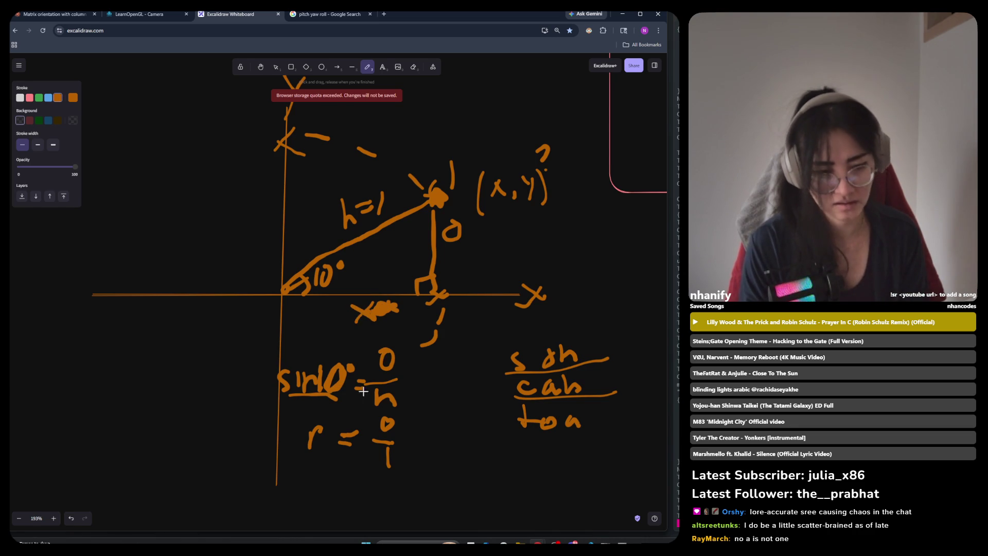
{"action": "mouse_move", "coordinate": [470, 222]}
{"action": "left_mouse_down"}
{"action": "mouse_move", "coordinate": [479, 234]}
{"action": "mouse_move", "coordinate": [468, 237]}
{"action": "left_mouse_up"}
{"action": "key", "text": "ctrl+z"}
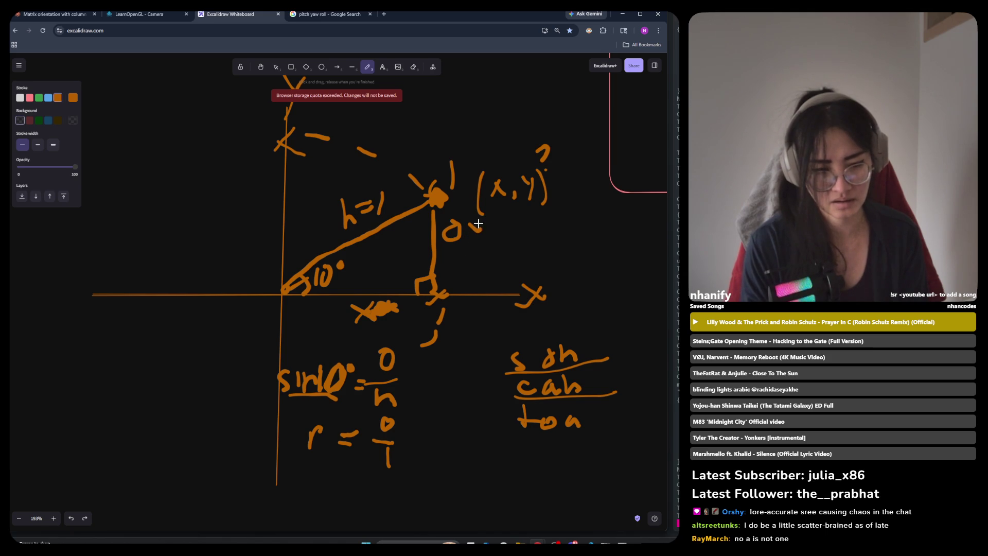
{"action": "key", "text": "ctrl+z"}
{"action": "key", "text": "ctrl+z"}
{"action": "key", "text": "ctrl+z"}
{"action": "mouse_move", "coordinate": [352, 307]}
{"action": "left_mouse_down"}
{"action": "mouse_move", "coordinate": [344, 316]}
{"action": "mouse_move", "coordinate": [367, 319]}
{"action": "left_mouse_up"}
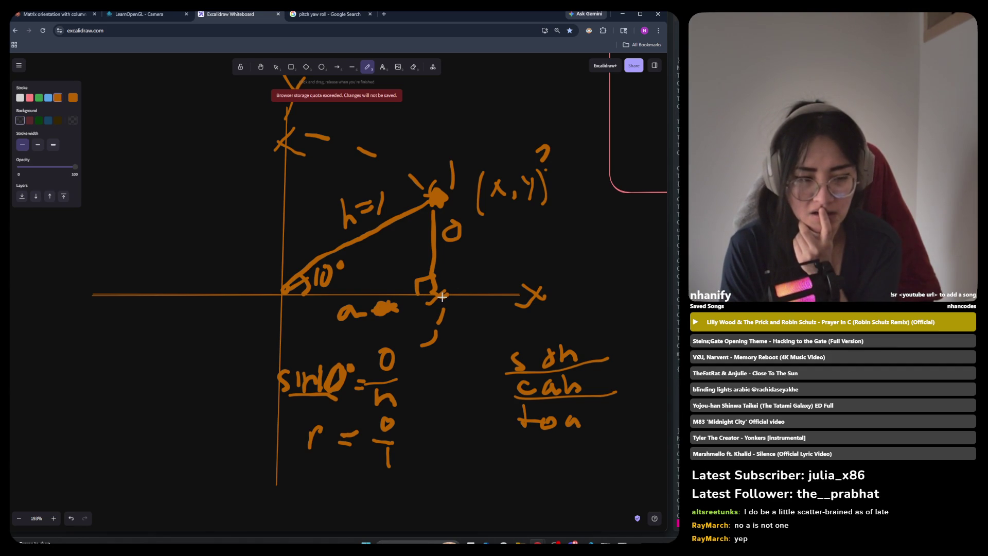
Step: Draw a dashed unit-circle arc curving down past the x-axis
{"action": "left_click_drag", "start_coordinate": [464, 250], "coordinate": [473, 290]}
{"action": "left_click_drag", "start_coordinate": [472, 305], "coordinate": [455, 345]}
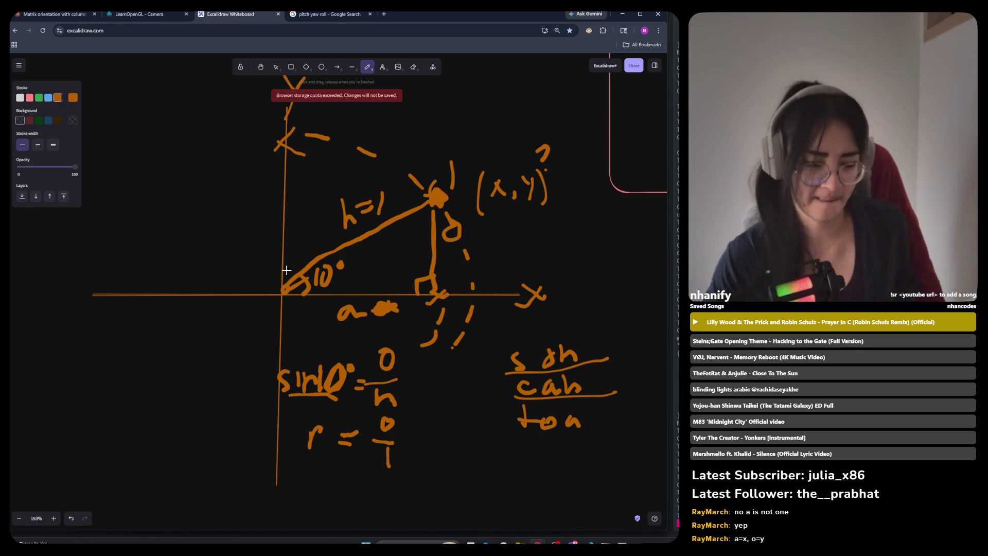
{"action": "scroll", "coordinate": [421, 334], "scroll_direction": "down", "scroll_amount": 5}
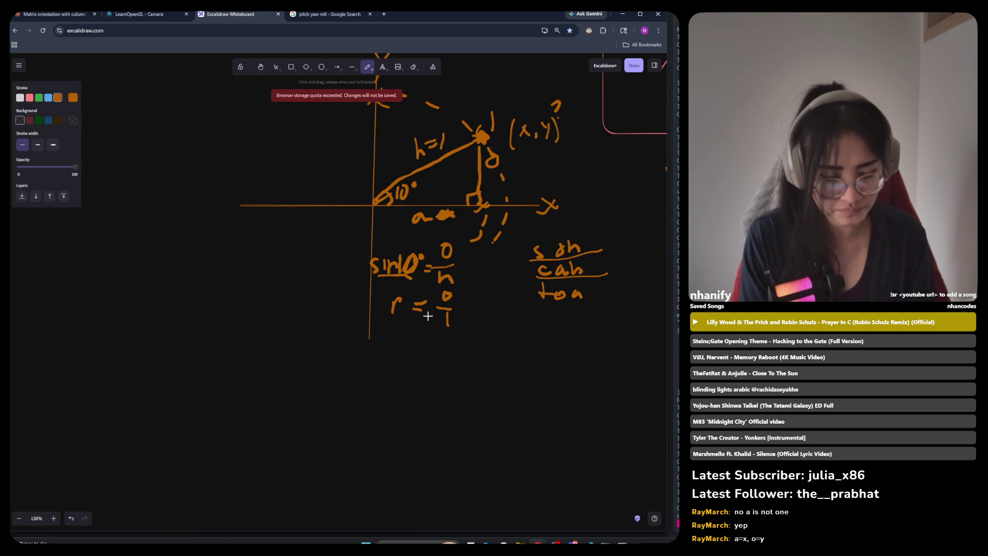
Step: Write '= y' after the vertical side's o label so it reads o = y
{"action": "scroll", "coordinate": [412, 299], "scroll_direction": "up", "scroll_amount": 4}
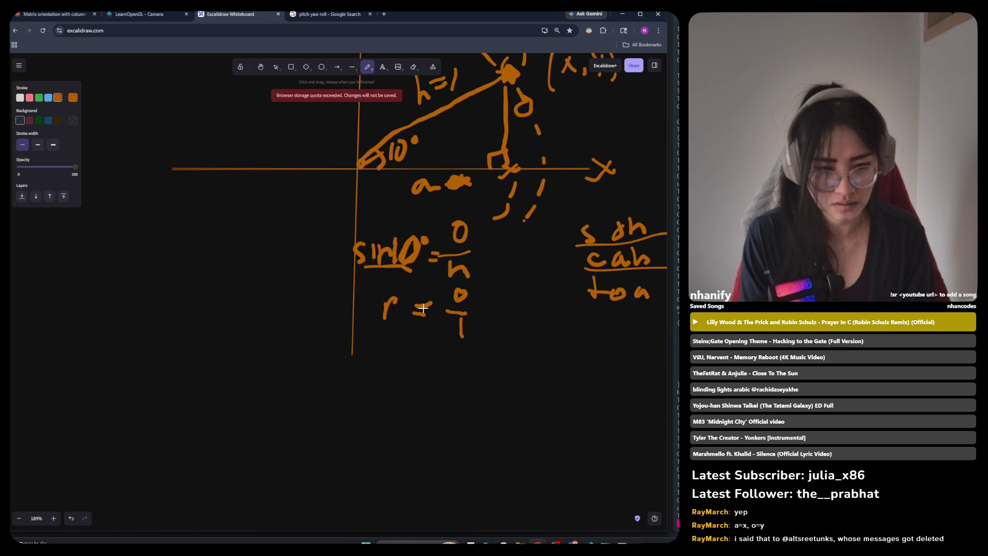
{"action": "scroll", "coordinate": [415, 324], "scroll_direction": "down", "scroll_amount": 3}
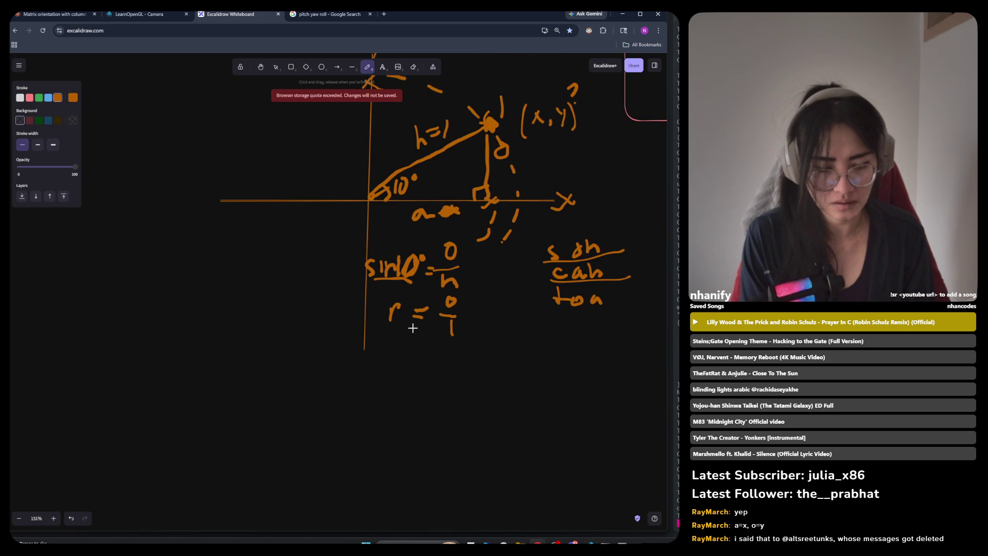
{"action": "scroll", "coordinate": [413, 327], "scroll_direction": "up", "scroll_amount": 2}
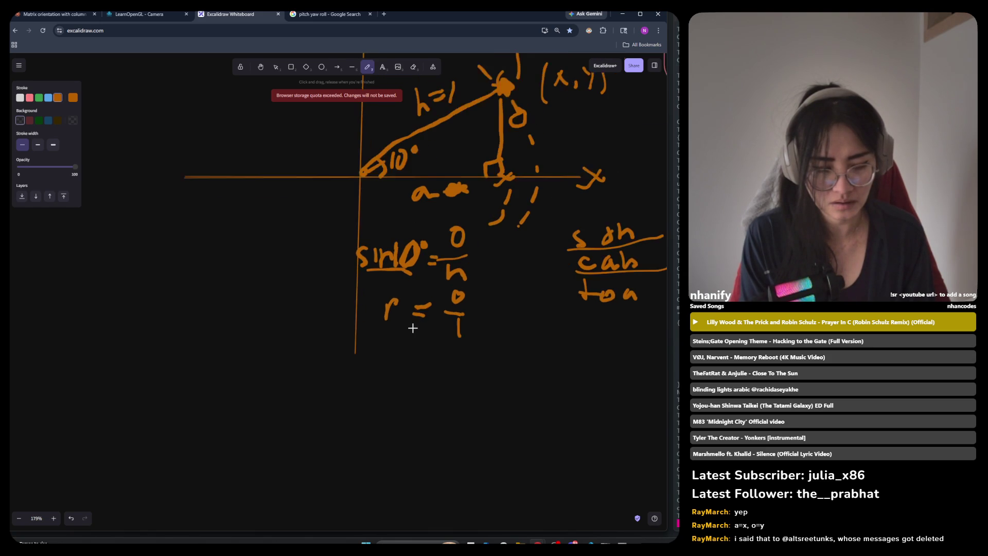
{"action": "scroll", "coordinate": [413, 327], "scroll_direction": "up", "scroll_amount": 1}
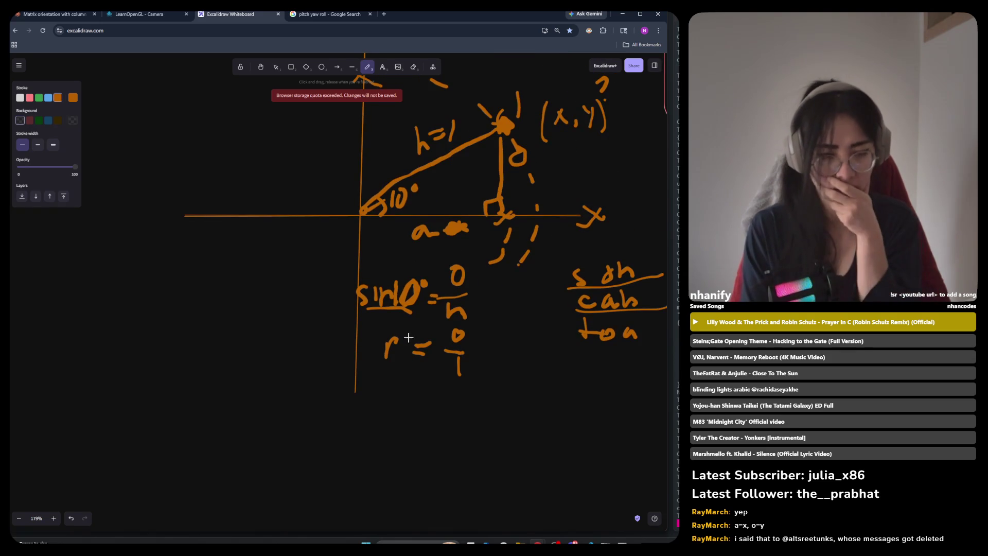
{"action": "scroll", "coordinate": [411, 332], "scroll_direction": "up", "scroll_amount": 1}
{"action": "scroll", "coordinate": [409, 336], "scroll_direction": "up", "scroll_amount": 1}
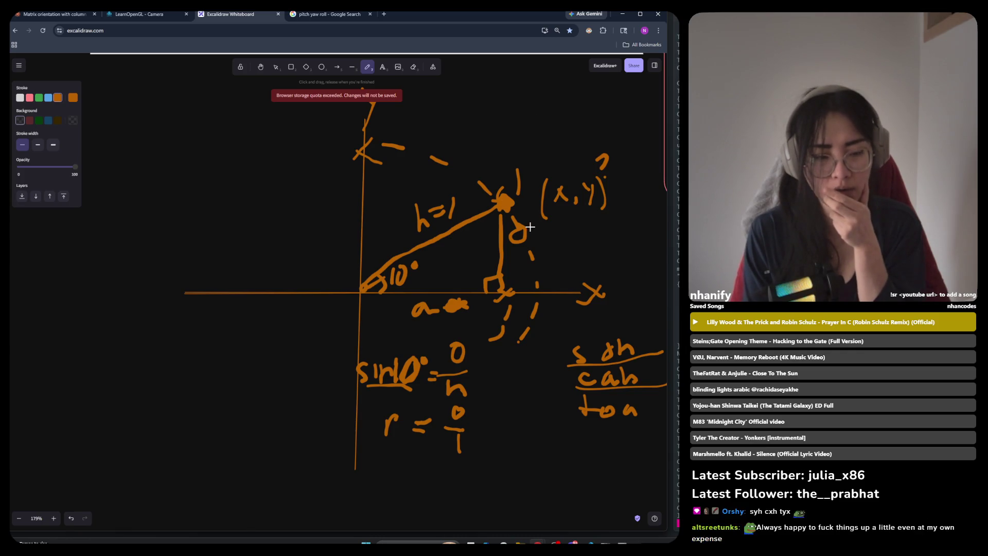
{"action": "left_click_drag", "start_coordinate": [540, 232], "coordinate": [553, 231]}
{"action": "left_click_drag", "start_coordinate": [555, 225], "coordinate": [563, 251]}
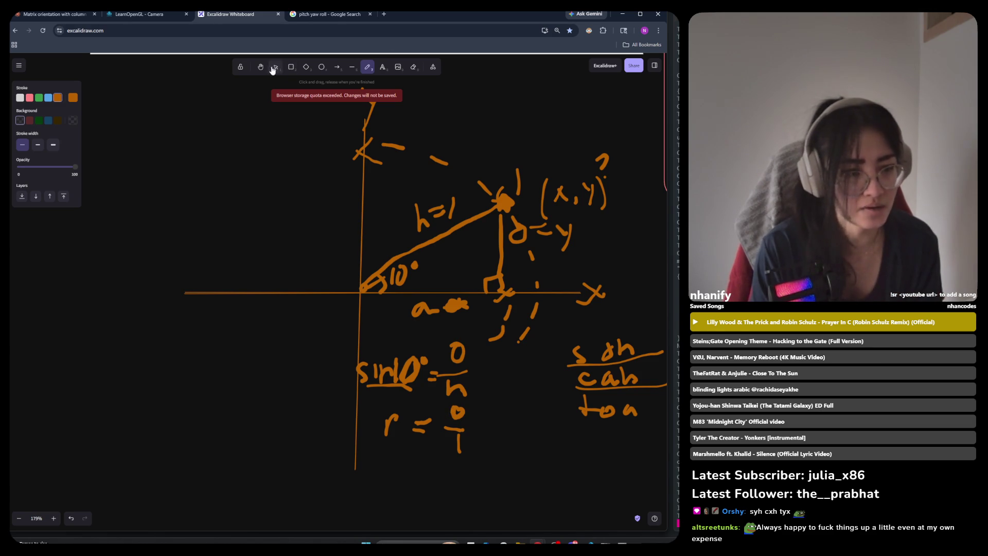
Step: Finish the r below r = o/1 and start writing sin( on a new line
{"action": "scroll", "coordinate": [445, 319], "scroll_direction": "down", "scroll_amount": 3}
{"action": "left_click_drag", "start_coordinate": [396, 400], "coordinate": [404, 402]}
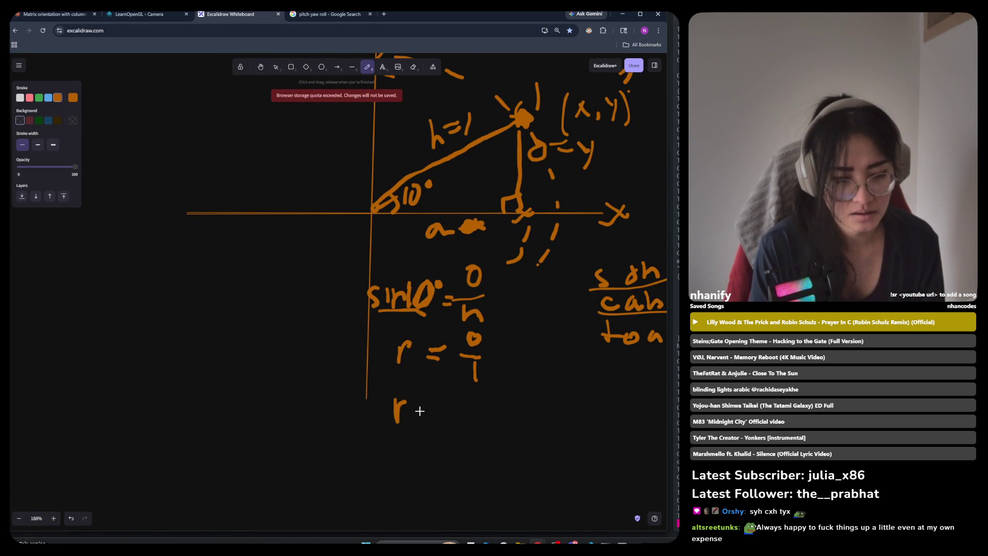
{"action": "left_click_drag", "start_coordinate": [410, 399], "coordinate": [399, 416]}
{"action": "mouse_move", "coordinate": [451, 440]}
{"action": "left_mouse_down"}
{"action": "mouse_move", "coordinate": [437, 462]}
{"action": "mouse_move", "coordinate": [461, 448]}
{"action": "left_mouse_up"}
{"action": "mouse_move", "coordinate": [467, 459]}
{"action": "left_mouse_down"}
{"action": "mouse_move", "coordinate": [471, 446]}
{"action": "mouse_move", "coordinate": [500, 455]}
{"action": "mouse_move", "coordinate": [522, 440]}
{"action": "left_mouse_up"}
Step: Write 10° inside the parentheses and begin the right side after sin(10°) =
{"action": "key", "text": "v"}
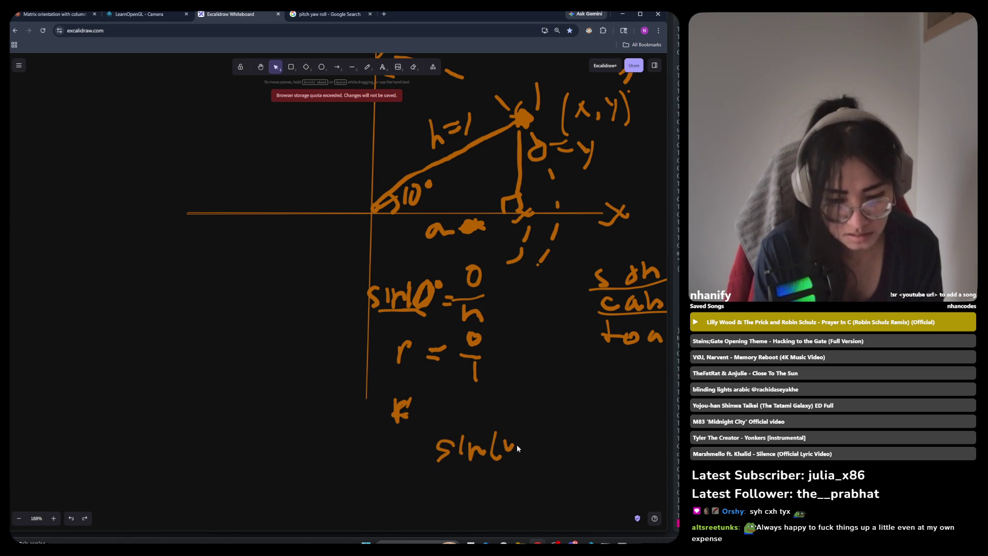
{"action": "key", "text": "p"}
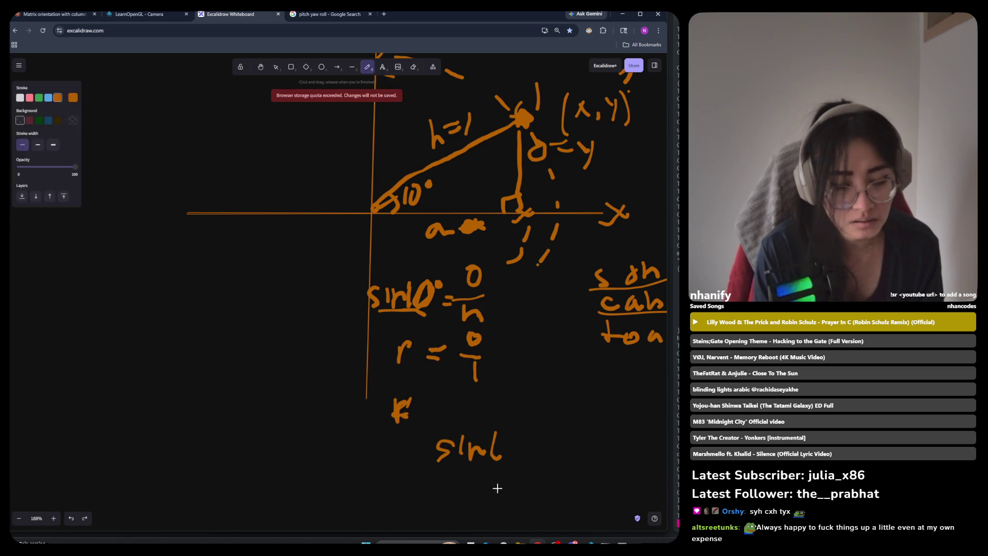
{"action": "mouse_move", "coordinate": [508, 437]}
{"action": "left_mouse_down"}
{"action": "mouse_move", "coordinate": [509, 458]}
{"action": "mouse_move", "coordinate": [529, 433]}
{"action": "mouse_move", "coordinate": [540, 463]}
{"action": "mouse_move", "coordinate": [524, 437]}
{"action": "left_mouse_up"}
{"action": "scroll", "coordinate": [541, 453], "scroll_direction": "down", "scroll_amount": 5}
{"action": "scroll", "coordinate": [514, 419], "scroll_direction": "up", "scroll_amount": 4}
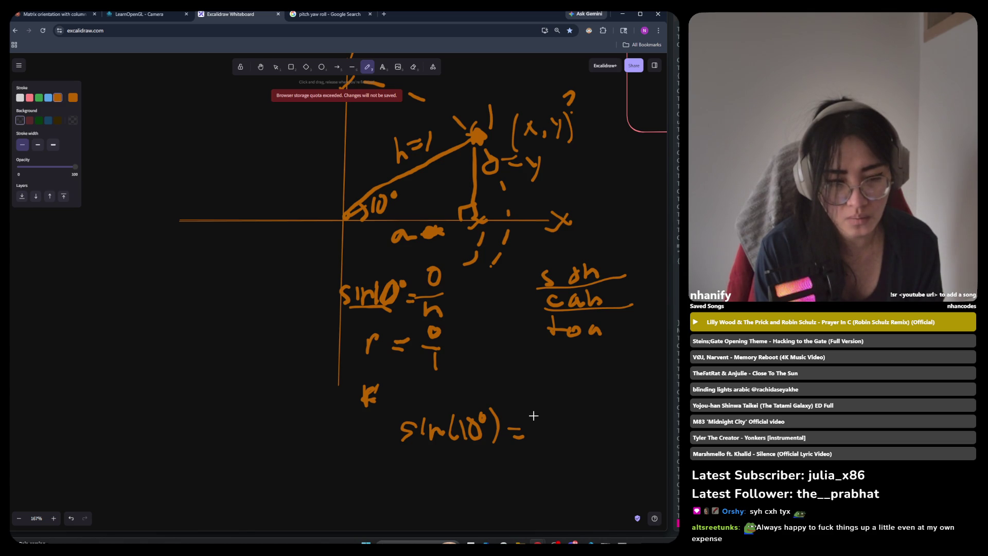
{"action": "scroll", "coordinate": [533, 417], "scroll_direction": "up", "scroll_amount": 1}
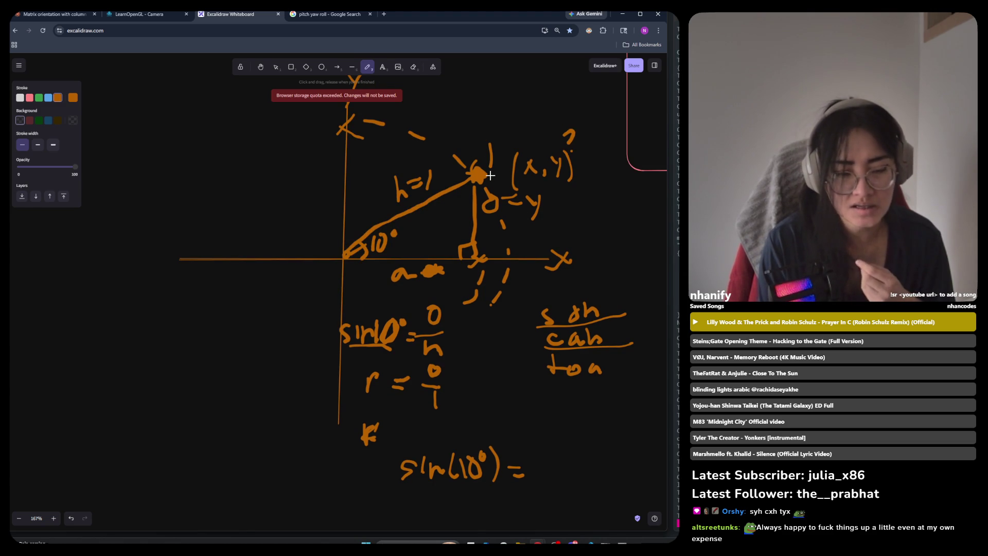
{"action": "left_click_drag", "start_coordinate": [536, 453], "coordinate": [547, 464]}
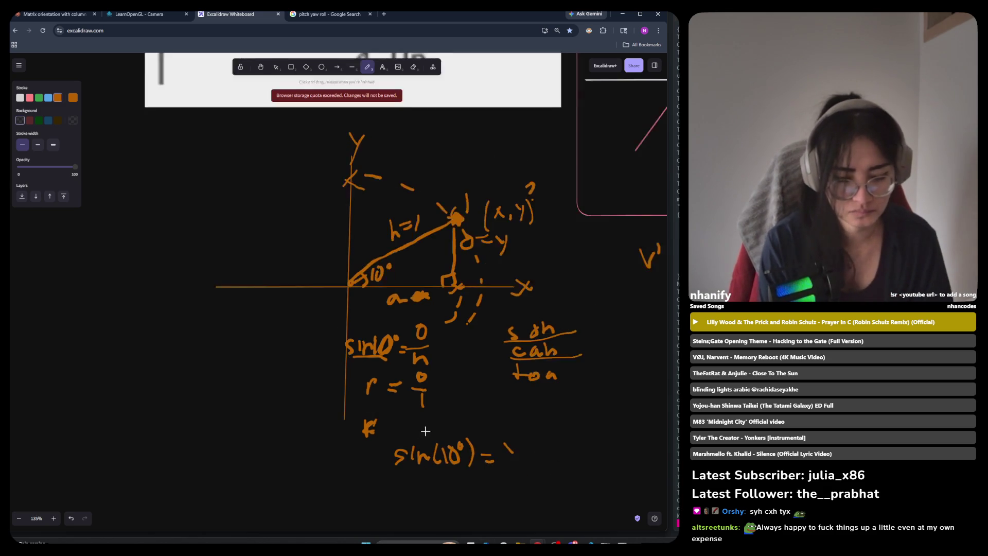
{"action": "scroll", "coordinate": [388, 410], "scroll_direction": "down", "scroll_amount": 2}
{"action": "scroll", "coordinate": [517, 440], "scroll_direction": "up", "scroll_amount": 3}
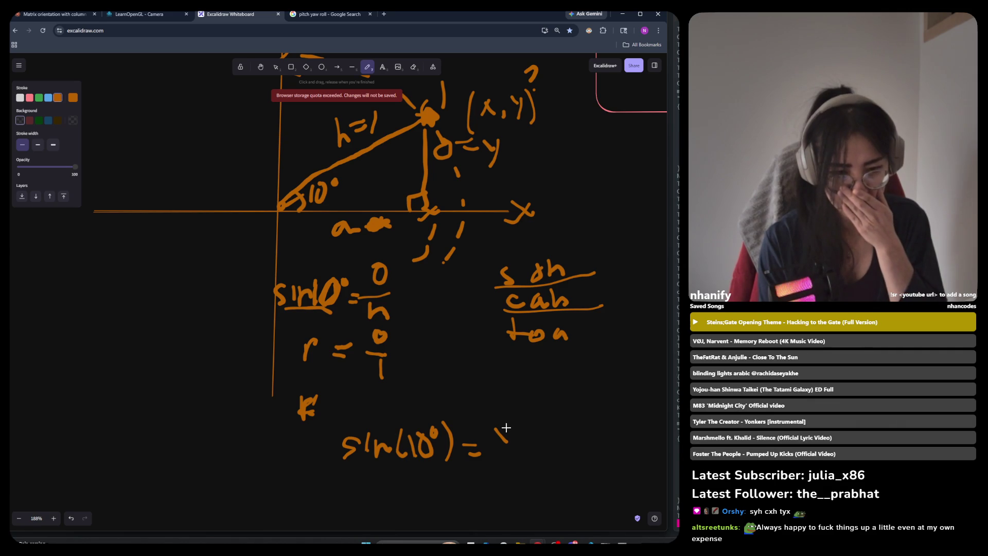
Step: Complete sin(10°) = y, multiplying by 1 and cancelling the 1s
{"action": "mouse_move", "coordinate": [510, 423]}
{"action": "left_mouse_down"}
{"action": "mouse_move", "coordinate": [503, 458]}
{"action": "mouse_move", "coordinate": [529, 467]}
{"action": "mouse_move", "coordinate": [507, 482]}
{"action": "mouse_move", "coordinate": [508, 498]}
{"action": "left_mouse_up"}
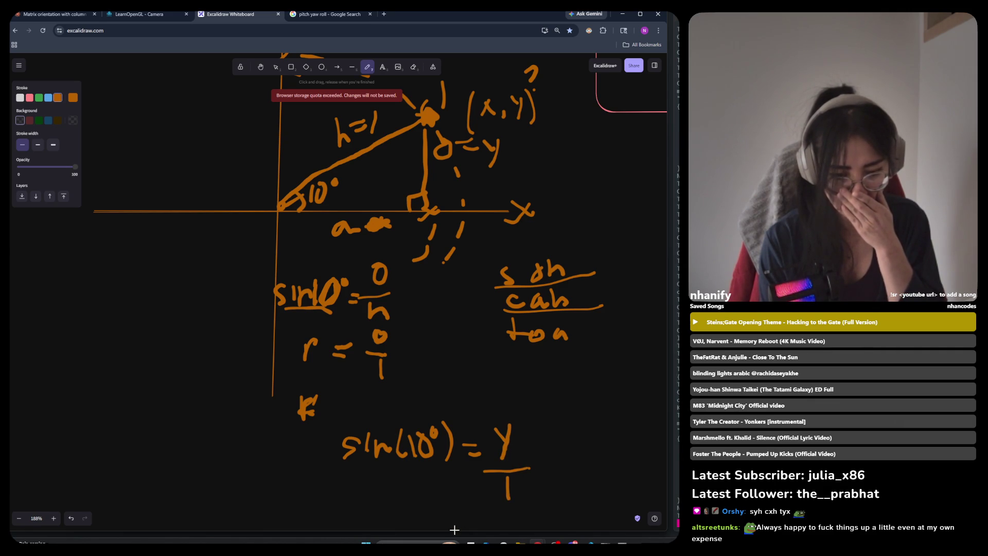
{"action": "mouse_move", "coordinate": [548, 434]}
{"action": "left_mouse_down"}
{"action": "mouse_move", "coordinate": [550, 463]}
{"action": "mouse_move", "coordinate": [583, 453]}
{"action": "left_mouse_up"}
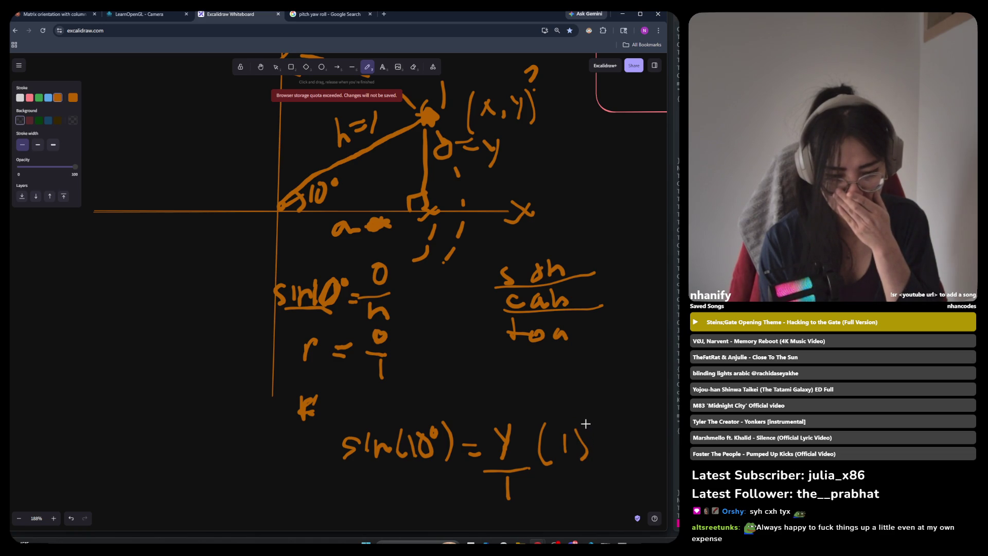
{"action": "scroll", "coordinate": [387, 449], "scroll_direction": "down", "scroll_amount": 2}
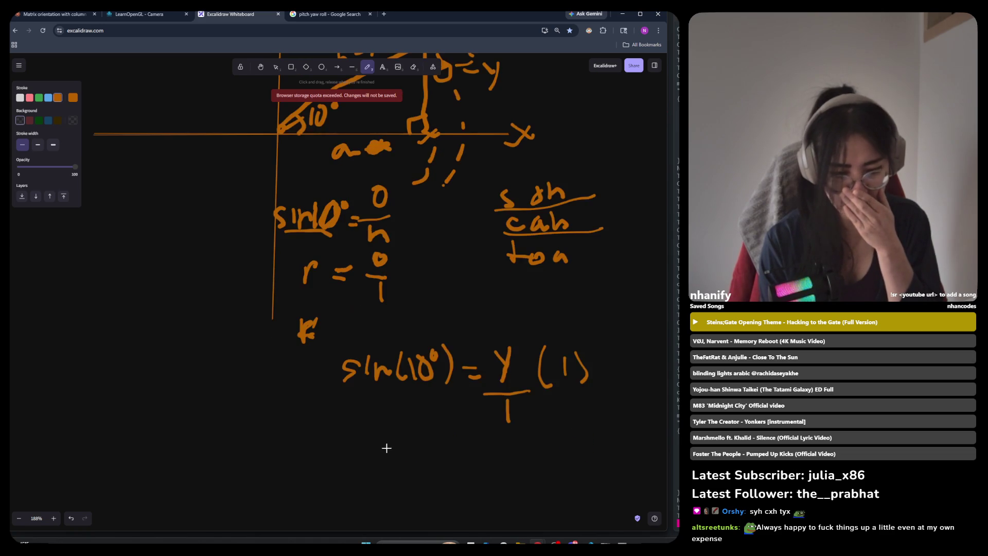
{"action": "left_click_drag", "start_coordinate": [590, 338], "coordinate": [486, 435]}
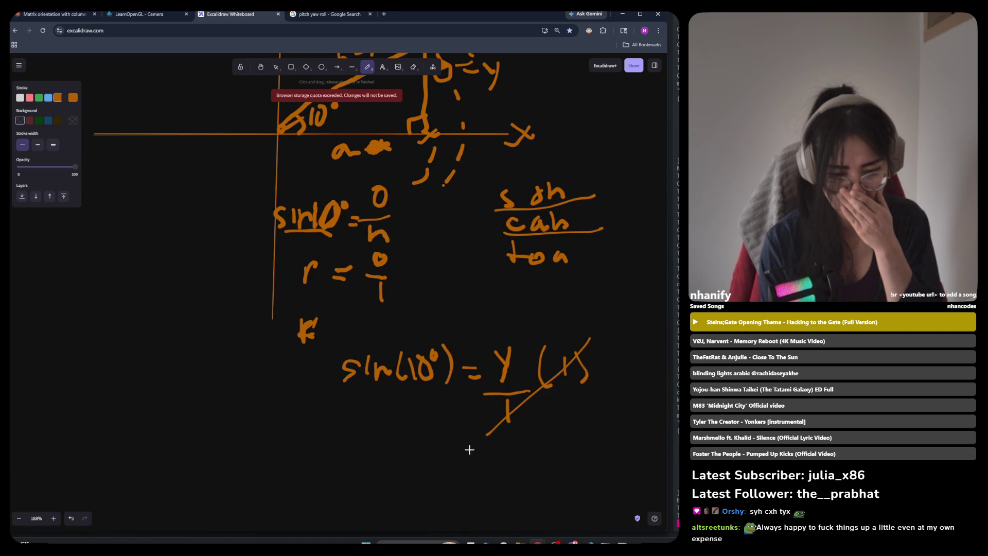
{"action": "left_click_drag", "start_coordinate": [291, 359], "coordinate": [297, 395]}
{"action": "mouse_move", "coordinate": [313, 364]}
{"action": "left_mouse_down"}
{"action": "mouse_move", "coordinate": [311, 383]}
{"action": "mouse_move", "coordinate": [329, 396]}
{"action": "mouse_move", "coordinate": [294, 392]}
{"action": "left_mouse_up"}
Step: Rewrite sin(10°) = y cleanly on a new line
{"action": "mouse_move", "coordinate": [350, 451]}
{"action": "left_mouse_down"}
{"action": "mouse_move", "coordinate": [340, 475]}
{"action": "mouse_move", "coordinate": [368, 469]}
{"action": "left_mouse_up"}
{"action": "mouse_move", "coordinate": [371, 469]}
{"action": "left_mouse_down"}
{"action": "mouse_move", "coordinate": [381, 460]}
{"action": "mouse_move", "coordinate": [403, 460]}
{"action": "mouse_move", "coordinate": [414, 476]}
{"action": "mouse_move", "coordinate": [421, 469]}
{"action": "left_mouse_up"}
{"action": "mouse_move", "coordinate": [432, 450]}
{"action": "left_mouse_down"}
{"action": "mouse_move", "coordinate": [454, 438]}
{"action": "mouse_move", "coordinate": [463, 476]}
{"action": "mouse_move", "coordinate": [485, 449]}
{"action": "mouse_move", "coordinate": [500, 451]}
{"action": "left_mouse_up"}
{"action": "mouse_move", "coordinate": [484, 459]}
{"action": "left_mouse_down"}
{"action": "mouse_move", "coordinate": [534, 450]}
{"action": "mouse_move", "coordinate": [539, 434]}
{"action": "mouse_move", "coordinate": [526, 490]}
{"action": "left_mouse_up"}
Step: Write cos(10°) = x below and circle both results
{"action": "scroll", "coordinate": [514, 463], "scroll_direction": "down", "scroll_amount": 2}
{"action": "mouse_move", "coordinate": [349, 424]}
{"action": "left_mouse_down"}
{"action": "mouse_move", "coordinate": [351, 445]}
{"action": "mouse_move", "coordinate": [373, 445]}
{"action": "mouse_move", "coordinate": [394, 422]}
{"action": "mouse_move", "coordinate": [394, 443]}
{"action": "mouse_move", "coordinate": [425, 446]}
{"action": "mouse_move", "coordinate": [458, 407]}
{"action": "mouse_move", "coordinate": [464, 448]}
{"action": "mouse_move", "coordinate": [519, 422]}
{"action": "mouse_move", "coordinate": [530, 434]}
{"action": "mouse_move", "coordinate": [550, 427]}
{"action": "left_mouse_up"}
{"action": "left_click_drag", "start_coordinate": [548, 410], "coordinate": [529, 449]}
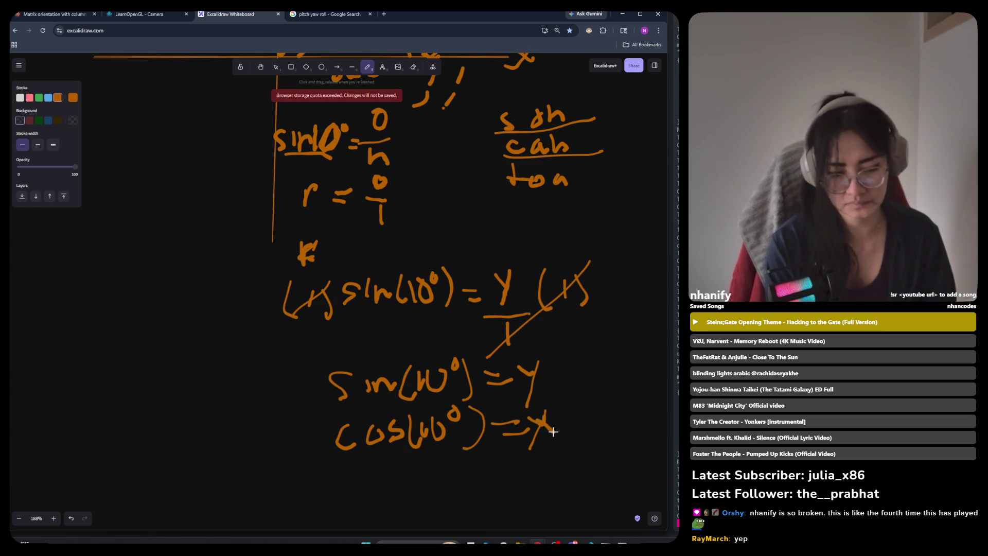
{"action": "mouse_move", "coordinate": [551, 334]}
{"action": "left_mouse_down"}
{"action": "mouse_move", "coordinate": [222, 387]}
{"action": "mouse_move", "coordinate": [665, 471]}
{"action": "mouse_move", "coordinate": [437, 340]}
{"action": "left_mouse_up"}
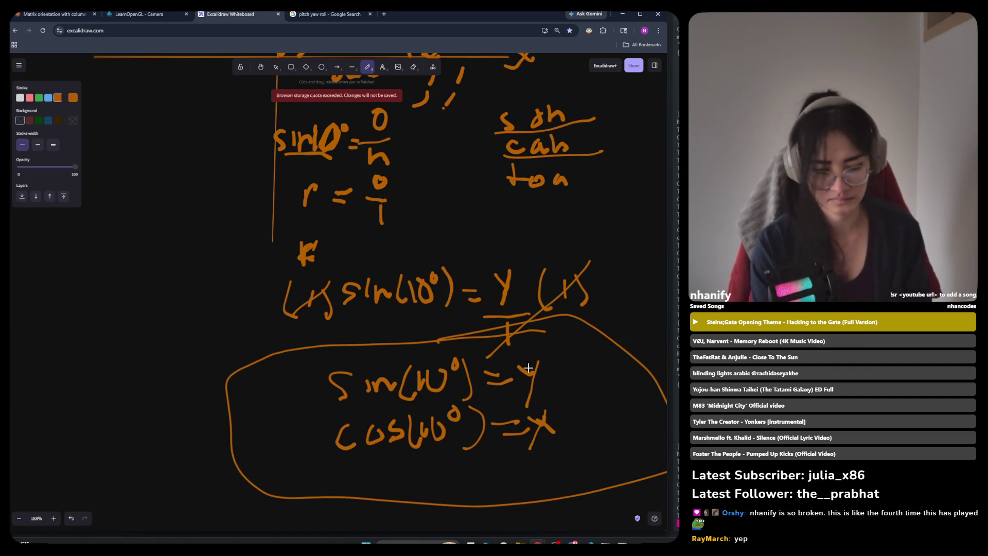
{"action": "scroll", "coordinate": [320, 374], "scroll_direction": "down", "scroll_amount": 6, "text": "ctrl"}
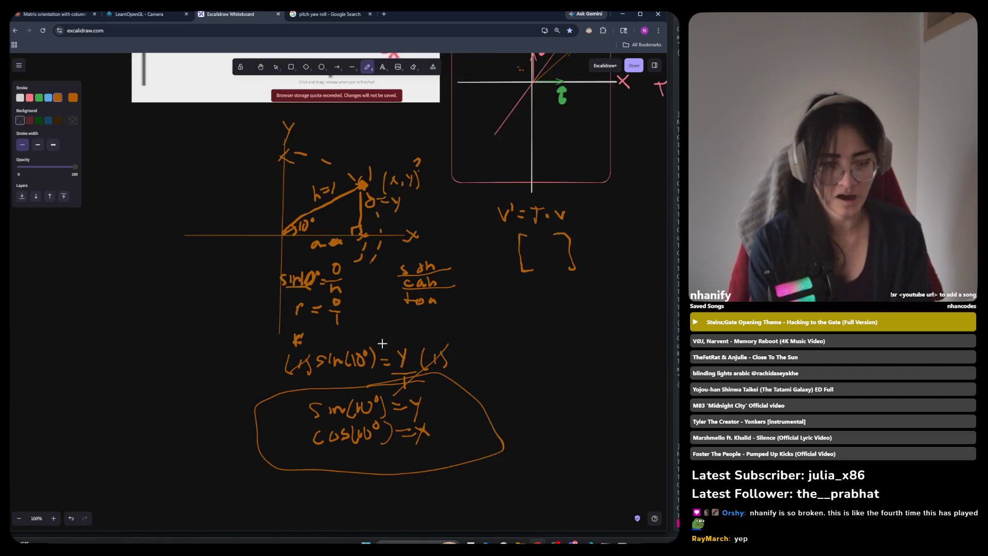
Step: Zoom to show the full triangle diagram with the circled equations, then Alt+Tab away
{"action": "scroll", "coordinate": [404, 312], "scroll_direction": "up", "scroll_amount": 3, "text": "ctrl"}
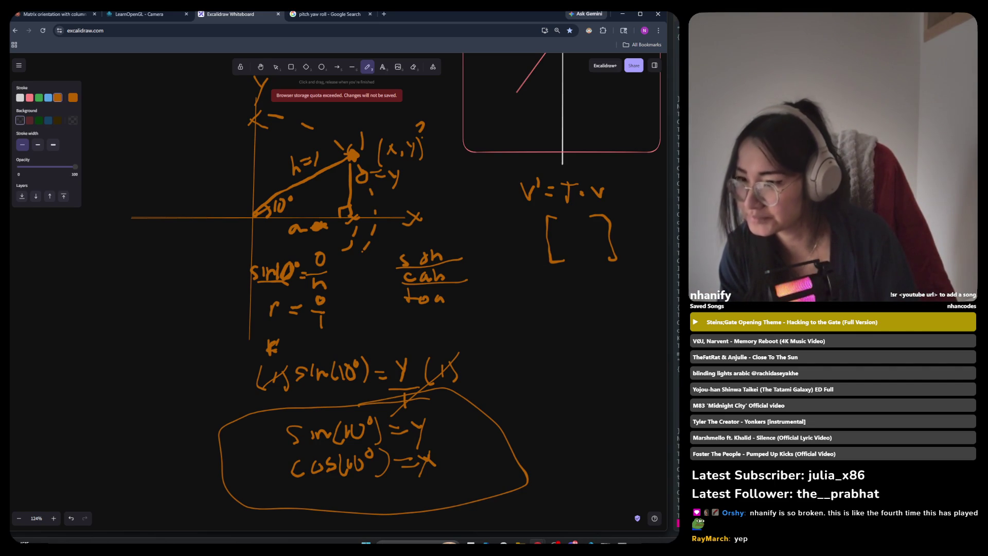
{"action": "key", "text": "alt+Tab"}
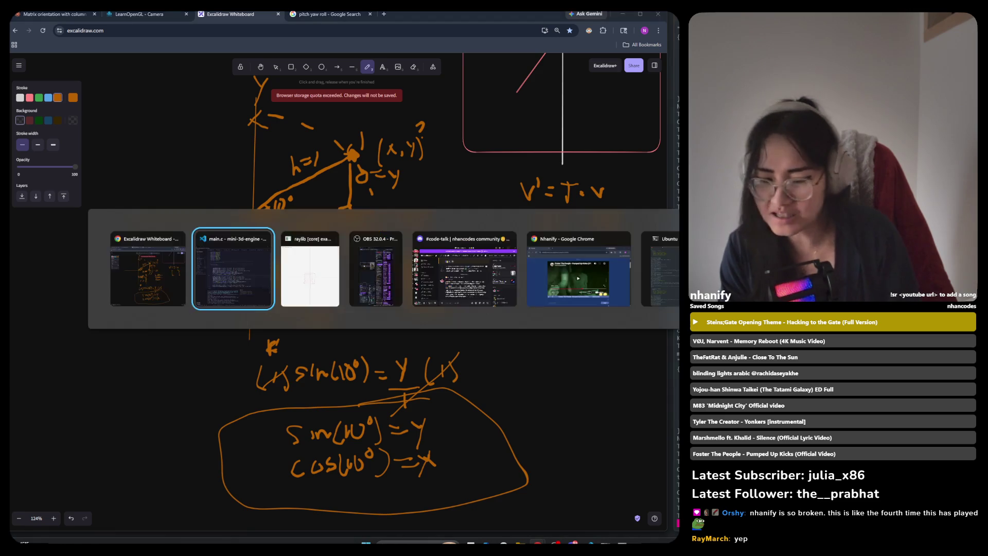
Step: Cycle through the open windows, past Discord #code-talk, to the YouTube Chrome window
{"action": "key", "text": "Tab"}
{"action": "key", "text": "Tab"}
{"action": "key", "text": "Tab"}
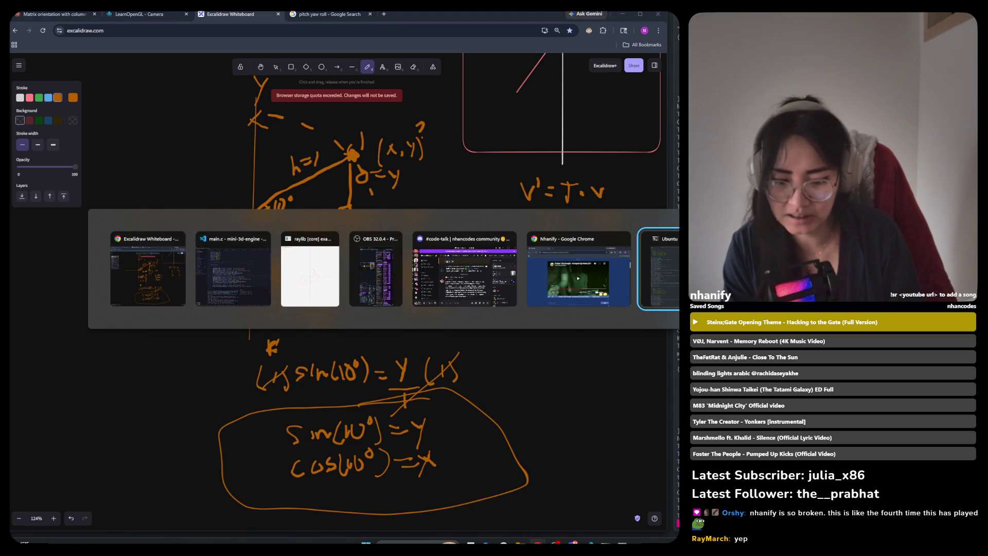
{"action": "key", "text": "alt+Tab"}
{"action": "key", "text": "Tab"}
{"action": "key", "text": "Tab"}
{"action": "key", "text": "Tab"}
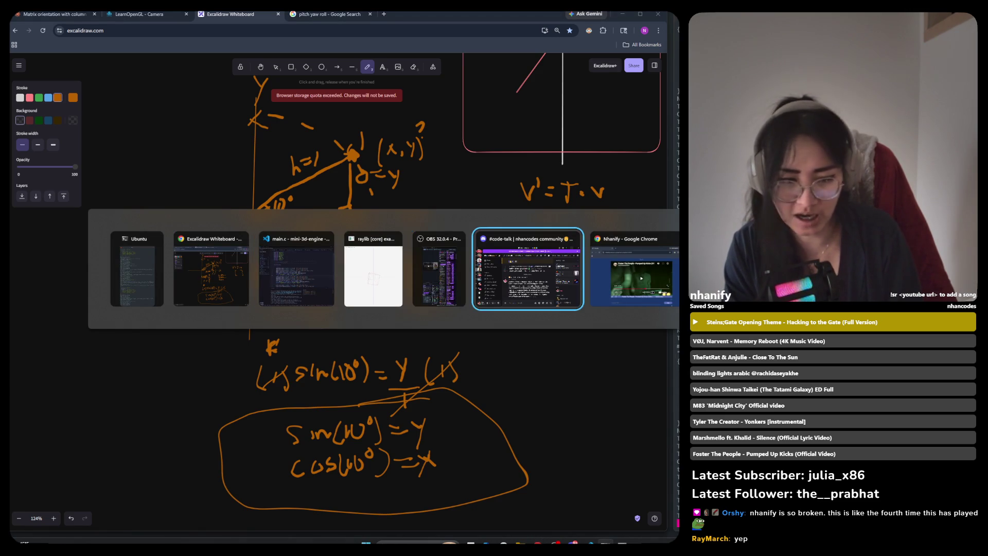
{"action": "key", "text": "alt+Tab"}
{"action": "key", "text": "Escape"}
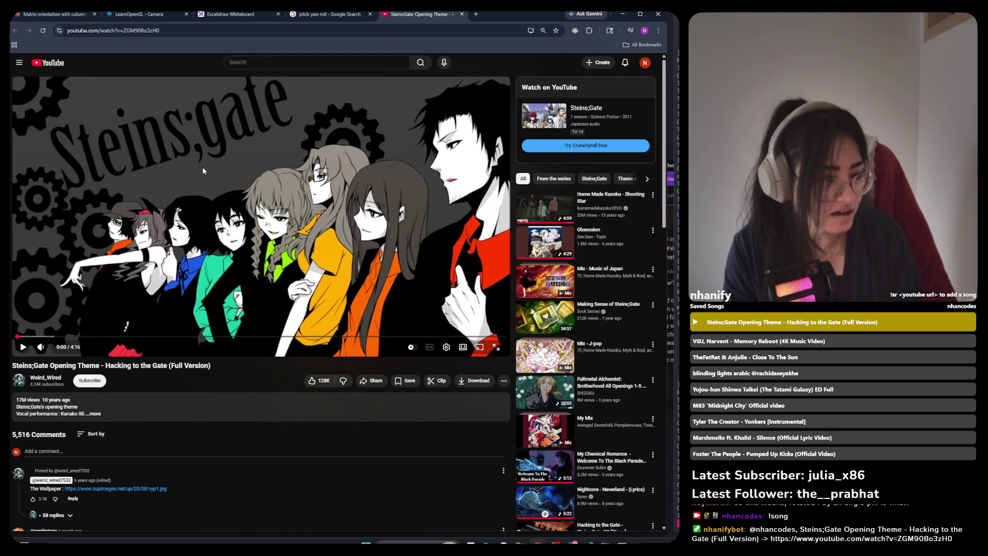
Step: Maximize OBS on the main screen, then close the Steins;Gate YouTube tab in Chrome
{"action": "left_click_drag", "start_coordinate": [677, 77], "coordinate": [459, 79]}
{"action": "double_click", "coordinate": [459, 79]}
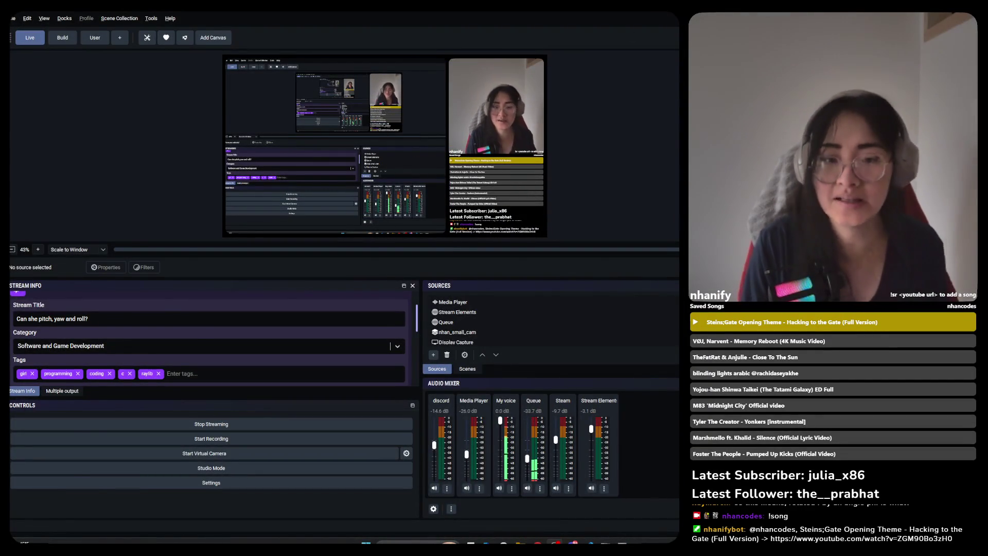
{"action": "key", "text": "alt+Tab"}
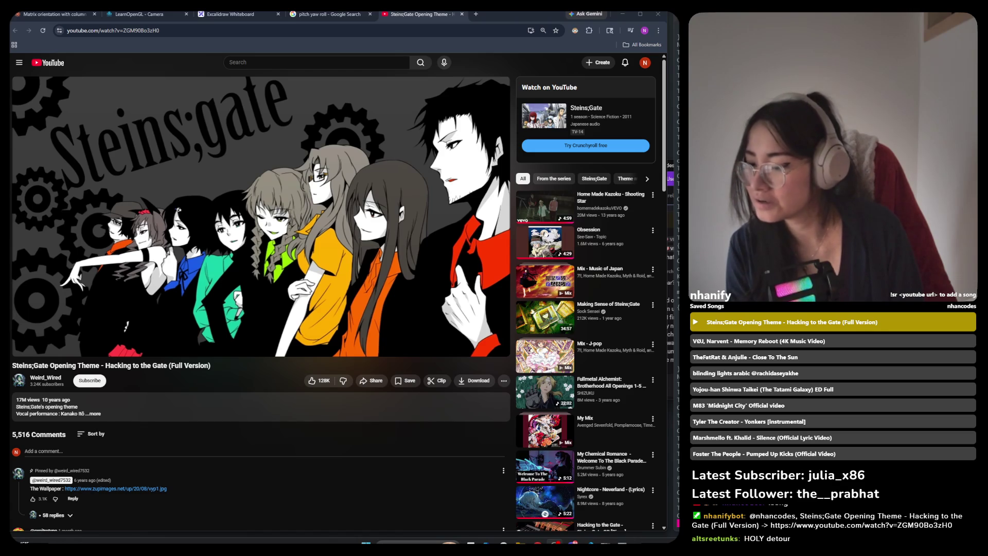
{"action": "left_click", "coordinate": [462, 14]}
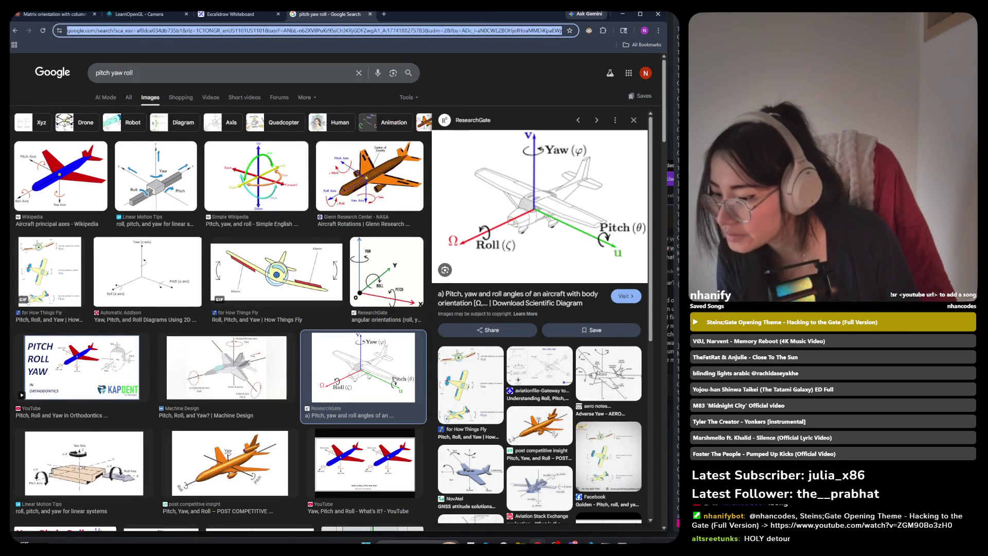
{"action": "key", "text": "alt+Tab"}
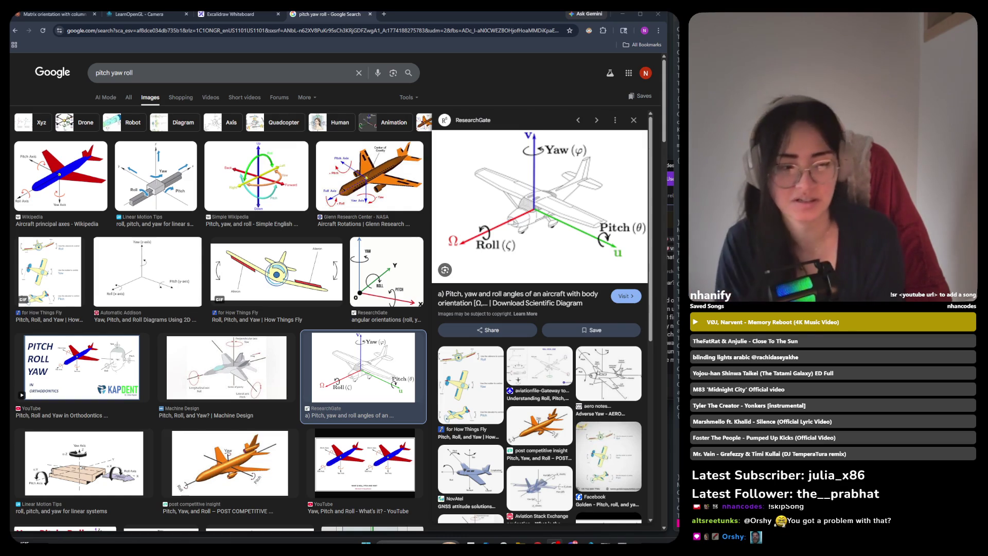
{"action": "left_click", "coordinate": [613, 19]}
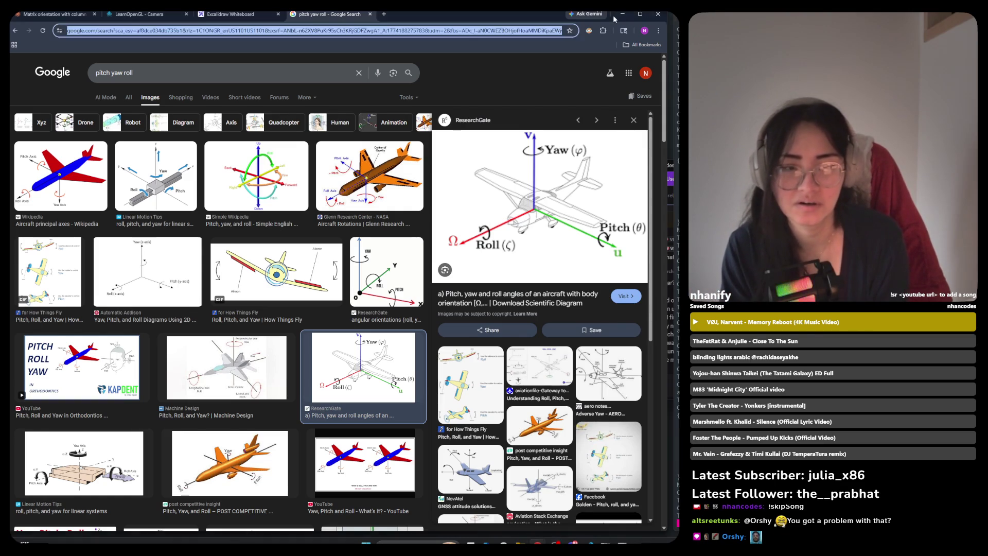
{"action": "left_click", "coordinate": [622, 14]}
{"action": "key", "text": "alt+Tab"}
{"action": "key", "text": "alt+Tab"}
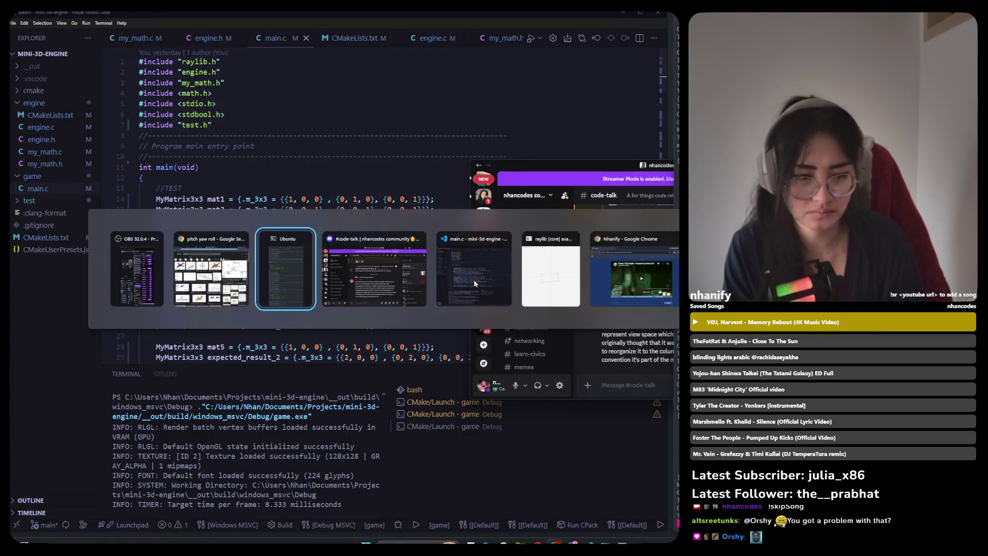
{"action": "left_click", "coordinate": [472, 280]}
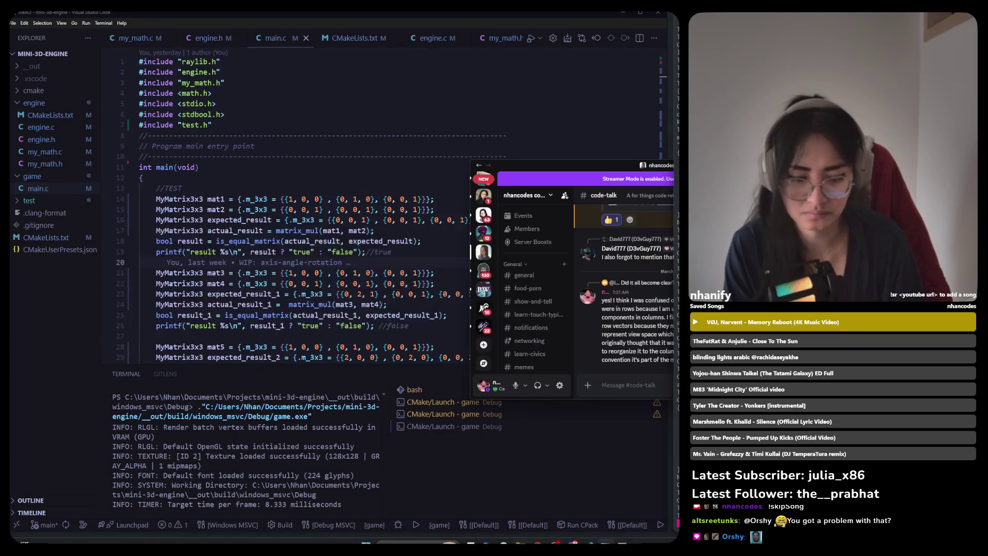
{"action": "mouse_move", "coordinate": [538, 544]}
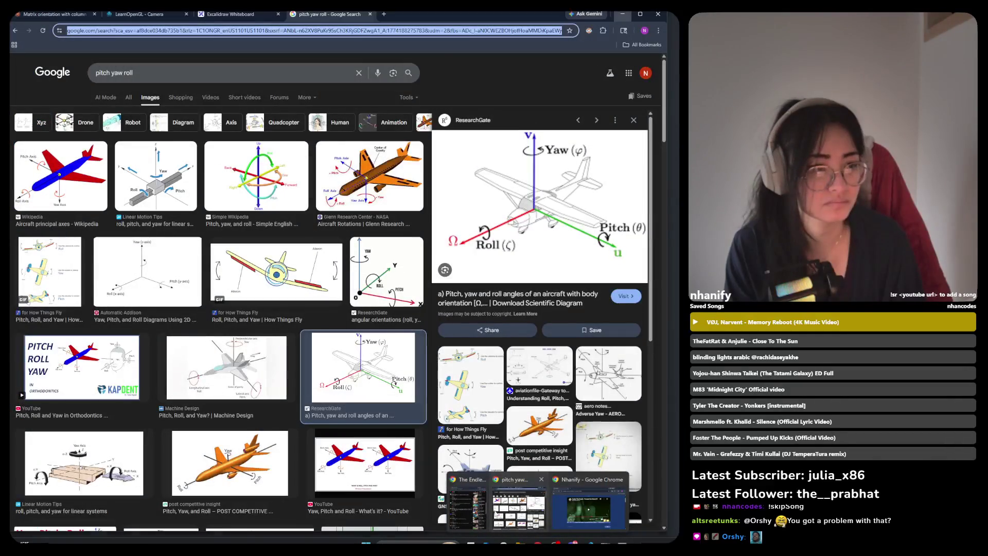
Step: Bring the Google Images window forward and switch to the Excalidraw tab
{"action": "left_click", "coordinate": [495, 513]}
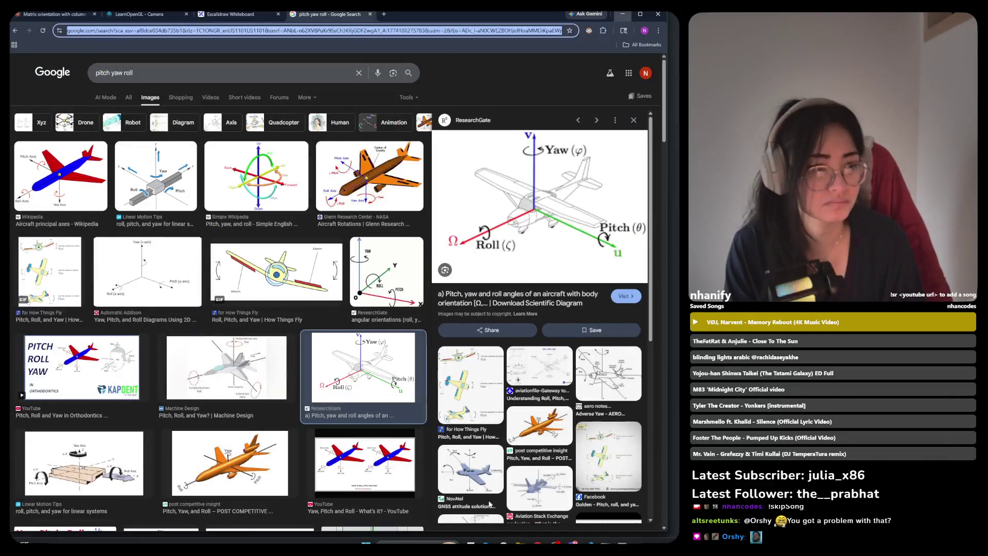
{"action": "left_click", "coordinate": [232, 14]}
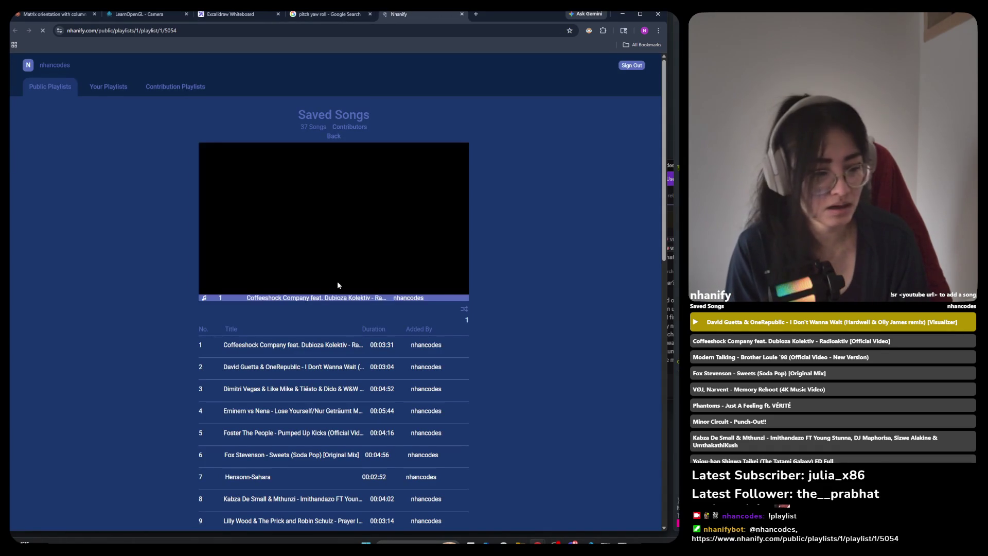
Step: Leave 'Radioaktiv' loaded and paused at 0:01 in the Nhanify player, then return to the terminal
{"action": "left_click", "coordinate": [329, 213]}
{"action": "left_click", "coordinate": [329, 212]}
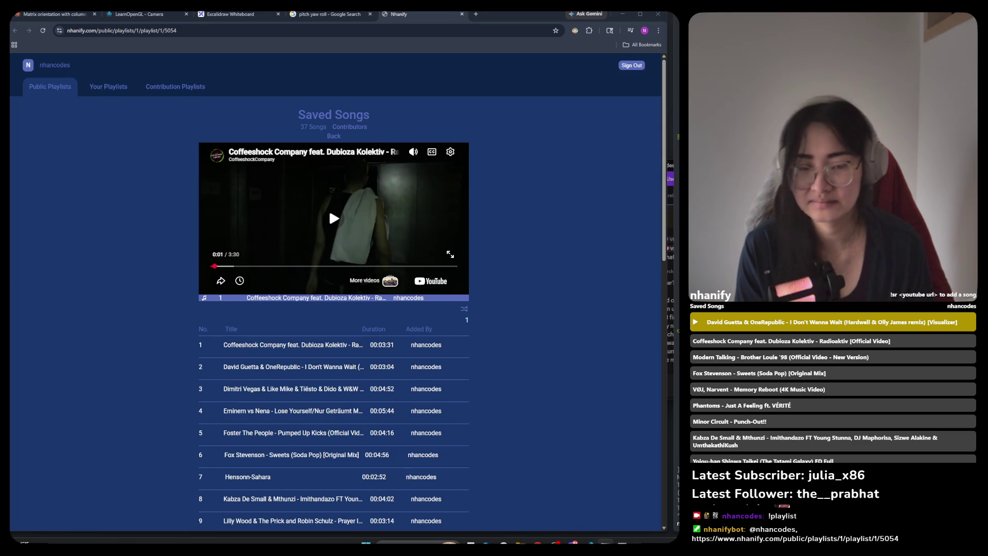
{"action": "key", "text": "alt+Tab"}
Step: Clear the terminal and list all project files with ls -a
{"action": "type", "text": "cd"}
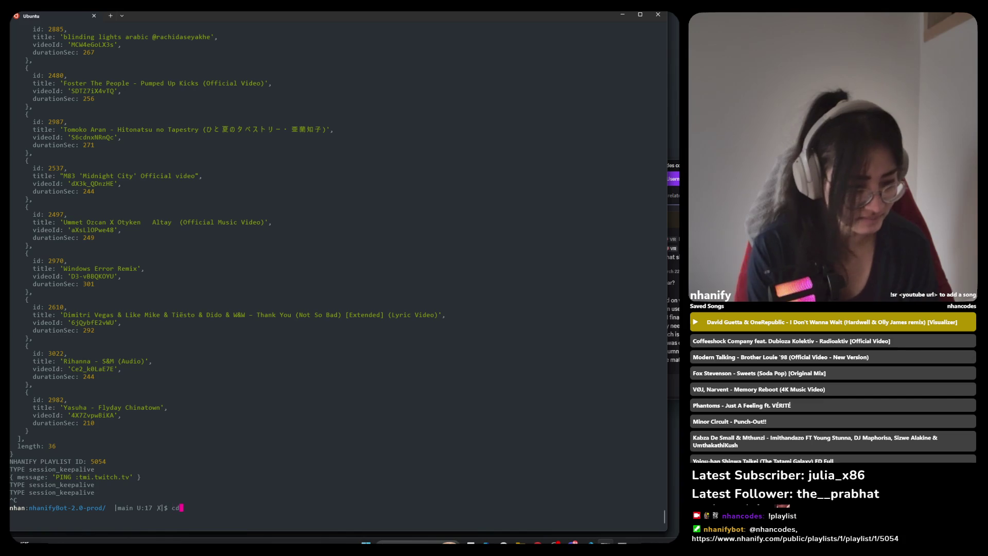
{"action": "key", "text": "BackSpace"}
{"action": "type", "text": "lear"}
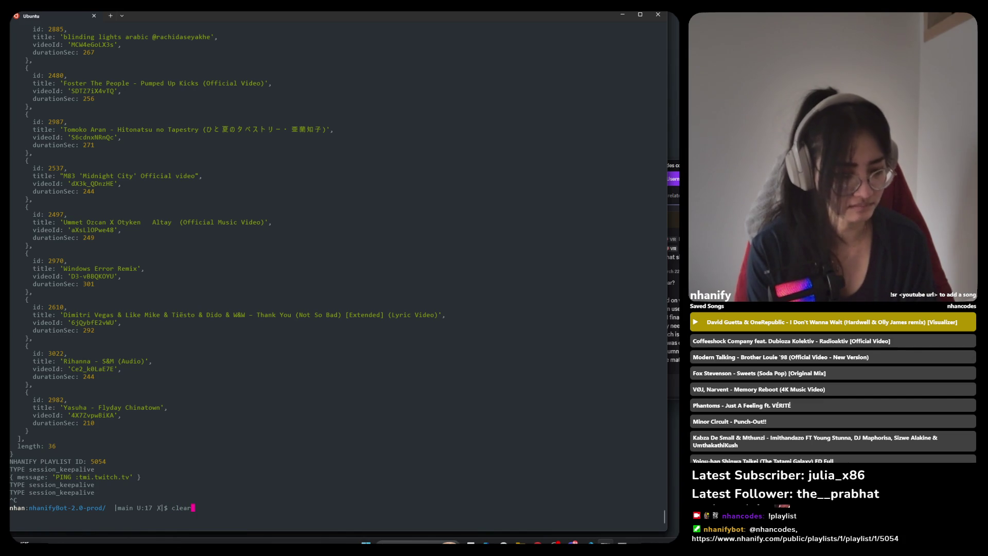
{"action": "key", "text": "Return"}
{"action": "type", "text": "ls "}
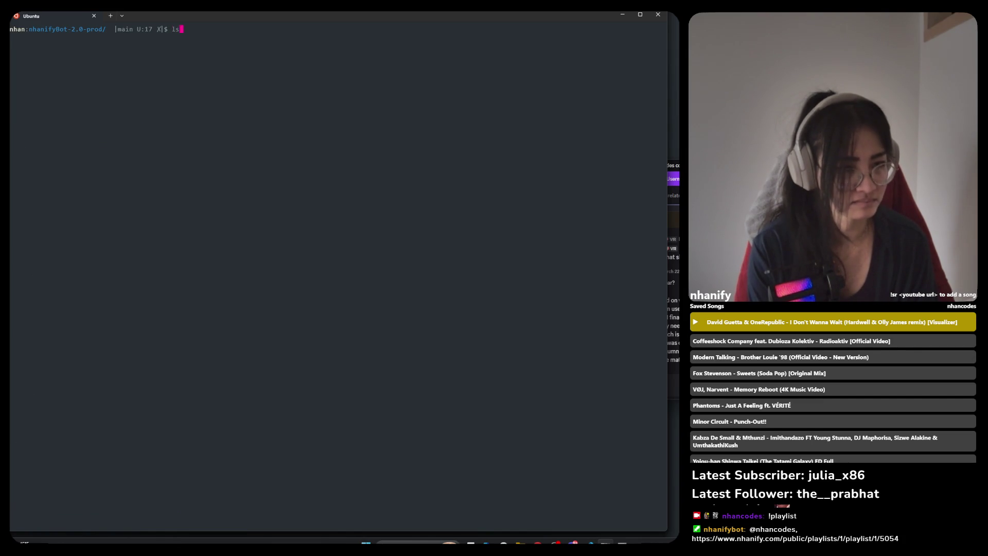
{"action": "type", "text": "-a"}
{"action": "key", "text": "Return"}
Step: Open config.json in Vim with vim config.json
{"action": "type", "text": "cd"}
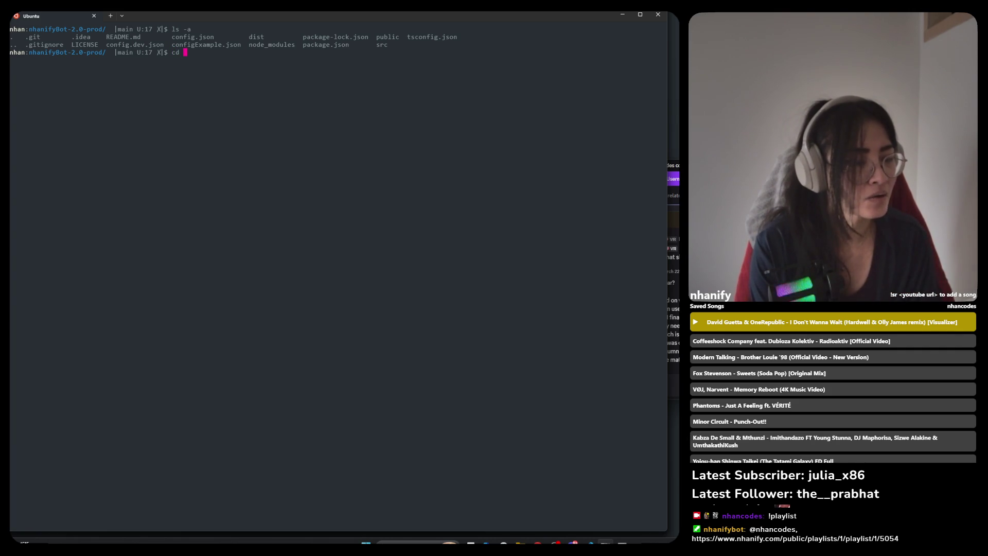
{"action": "mouse_move", "coordinate": [444, 18]}
{"action": "left_mouse_down"}
{"action": "mouse_move", "coordinate": [597, 139]}
{"action": "mouse_move", "coordinate": [408, 75]}
{"action": "left_mouse_up"}
{"action": "double_click", "coordinate": [408, 75]}
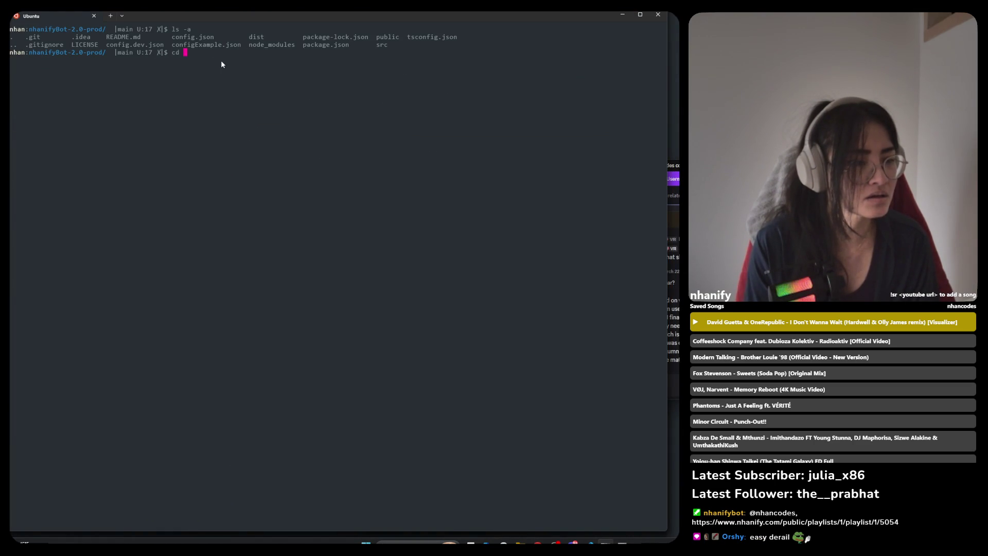
{"action": "type", "text": "con"}
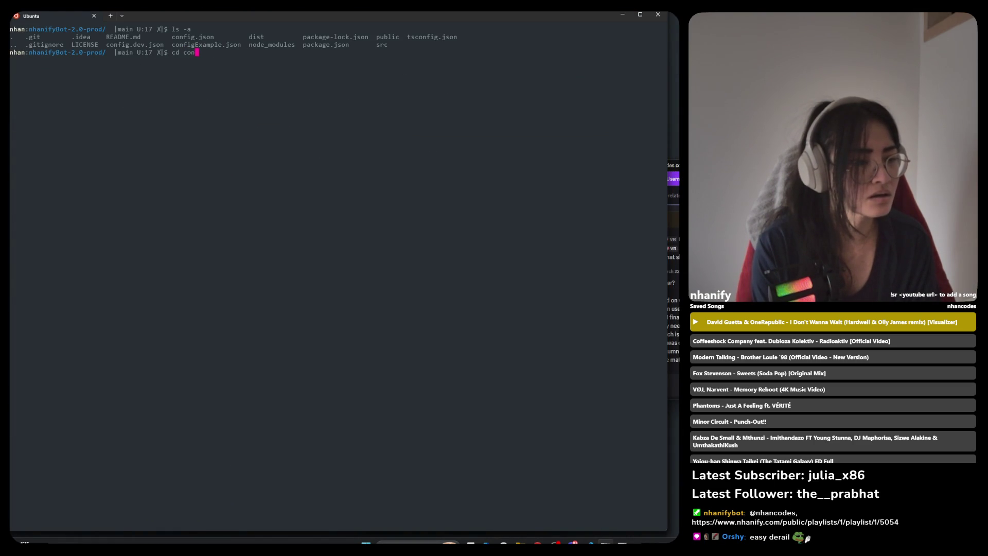
{"action": "key", "text": "BackSpace"}
{"action": "key", "text": "BackSpace"}
{"action": "key", "text": "BackSpace"}
{"action": "type", "text": "vim conf"}
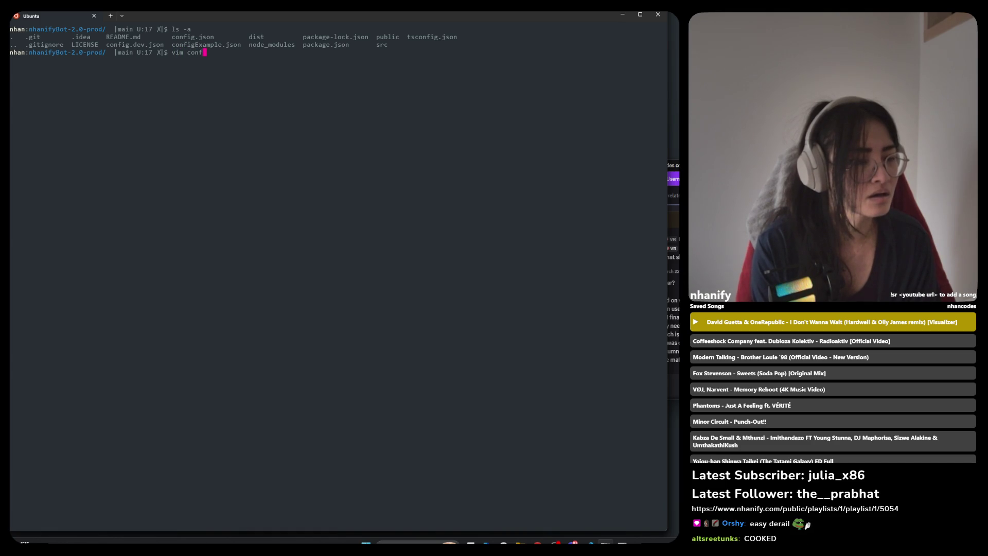
{"action": "type", "text": "ig."}
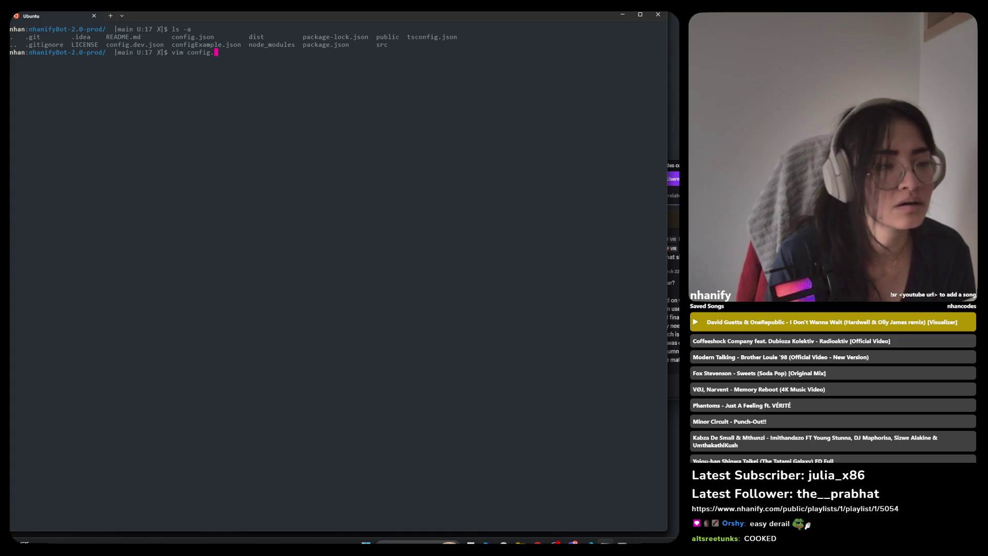
{"action": "type", "text": "jsp"}
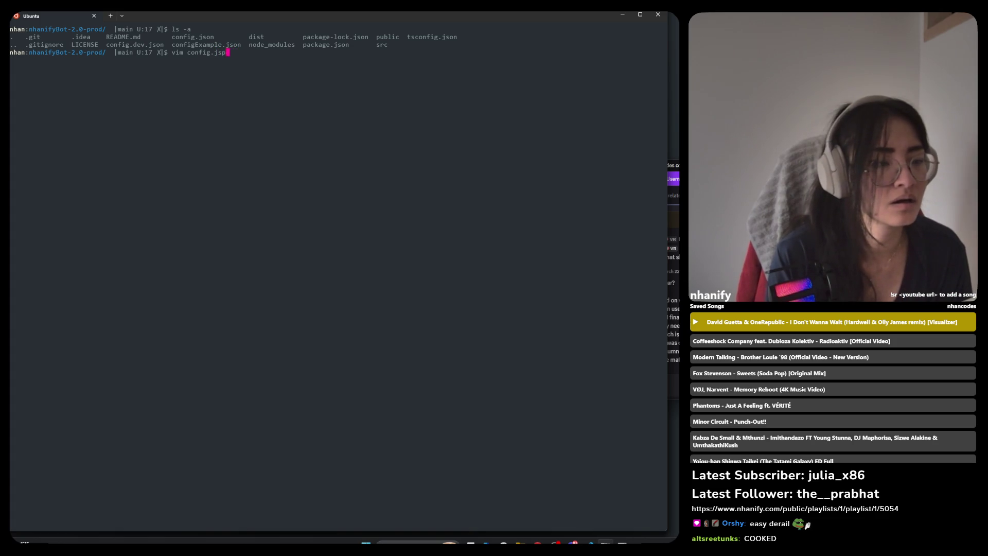
{"action": "key", "text": "BackSpace"}
{"action": "type", "text": "on"}
{"action": "key", "text": "Return"}
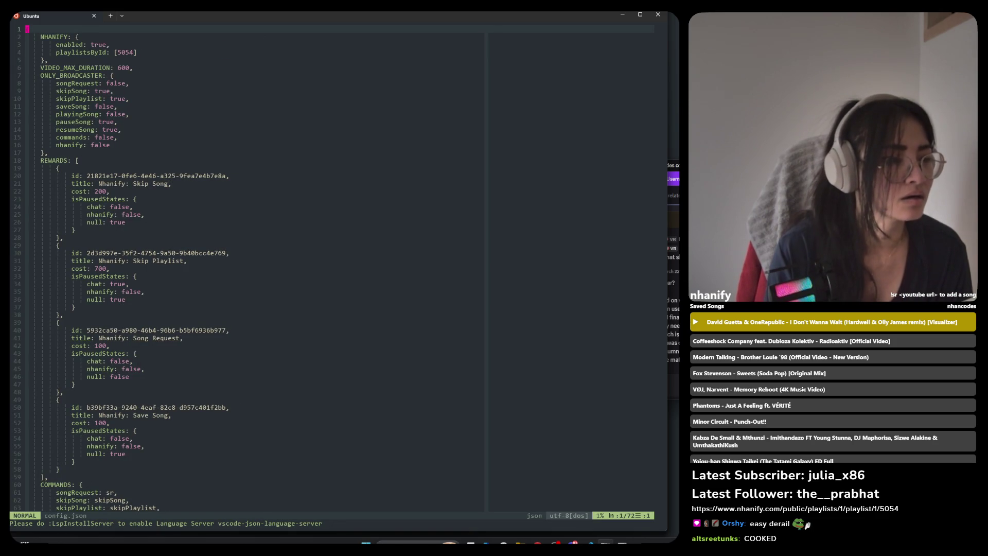
Step: Change the playlistsById value inside its brackets in config.json
{"action": "key", "text": "j"}
{"action": "key", "text": "j"}
{"action": "key", "text": "j"}
{"action": "key", "text": "dollar"}
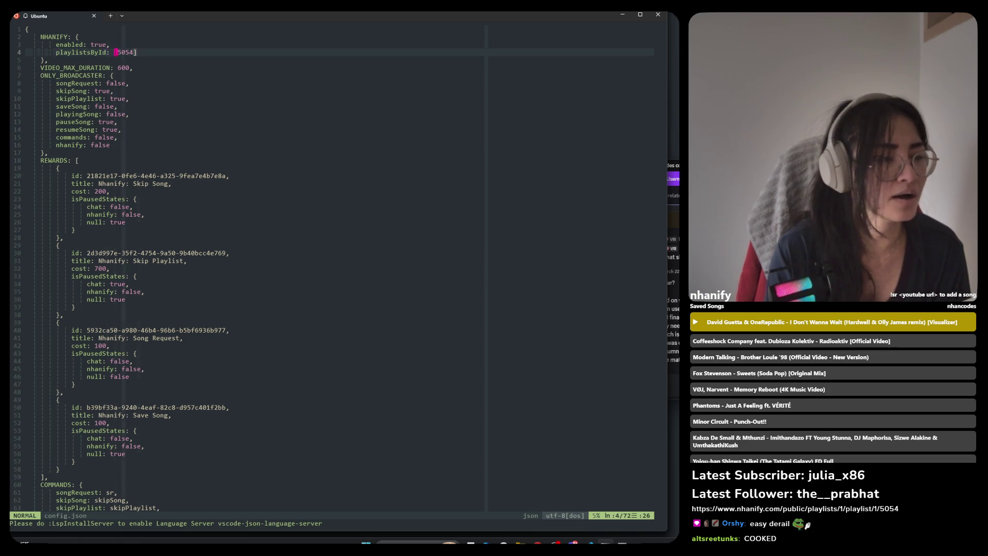
{"action": "key", "text": "c"}
{"action": "key", "text": "i"}
{"action": "key", "text": "bracketleft"}
{"action": "key", "text": "Escape"}
Step: Save and quit config.json with :wq, then go to the browser showing playlist 5054
{"action": "type", "text": ":qw"}
{"action": "key", "text": "Return"}
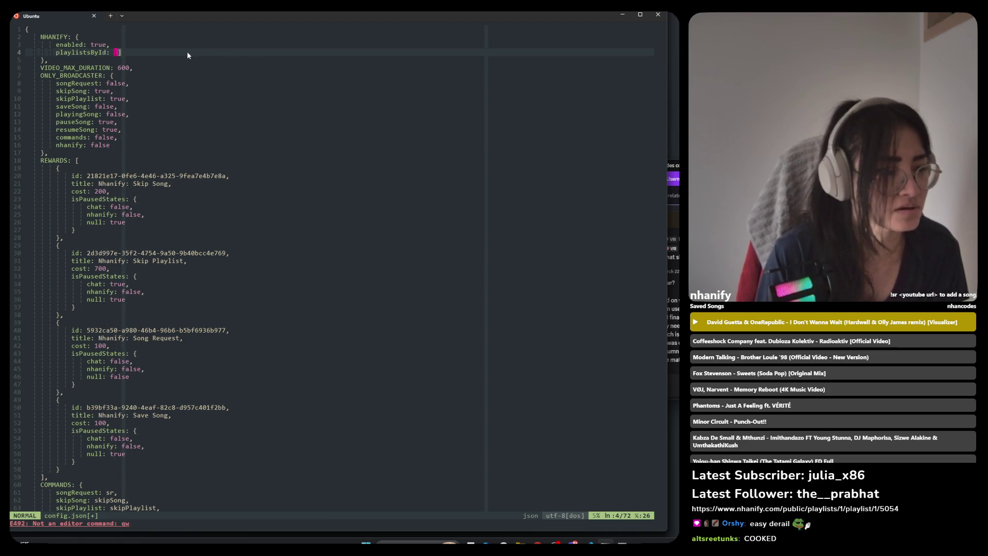
{"action": "key", "text": "Return"}
{"action": "key", "text": "Return"}
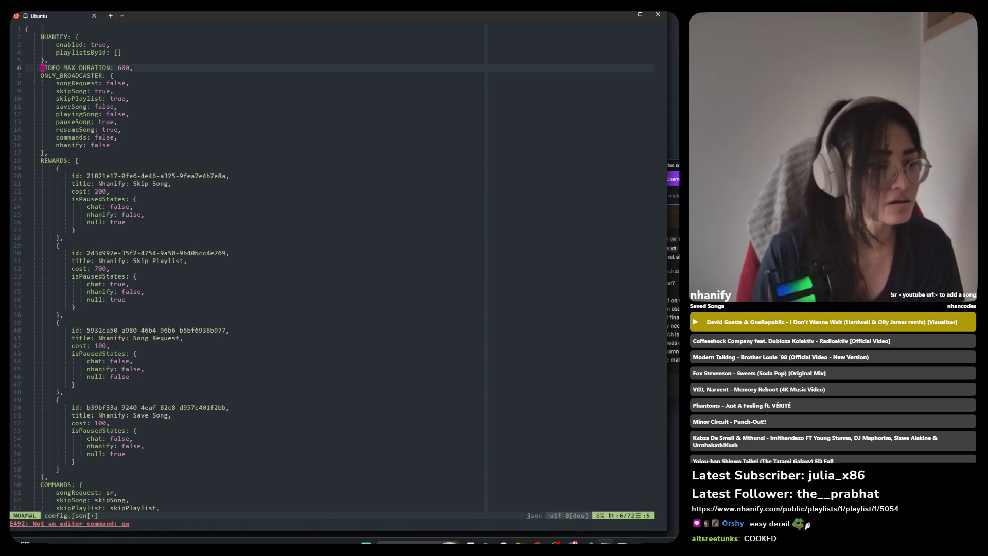
{"action": "type", "text": ":wq"}
{"action": "key", "text": "Return"}
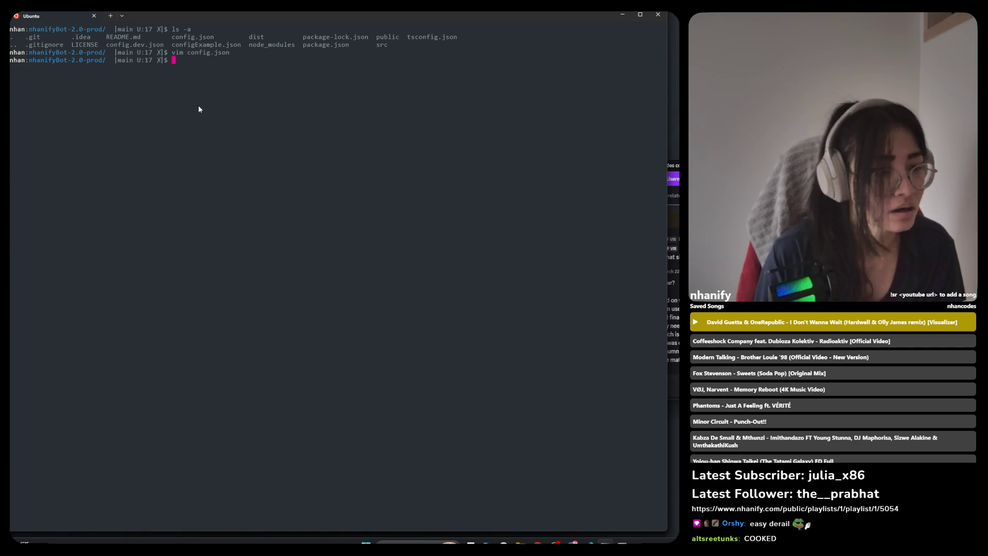
{"action": "type", "text": "vim config.json"}
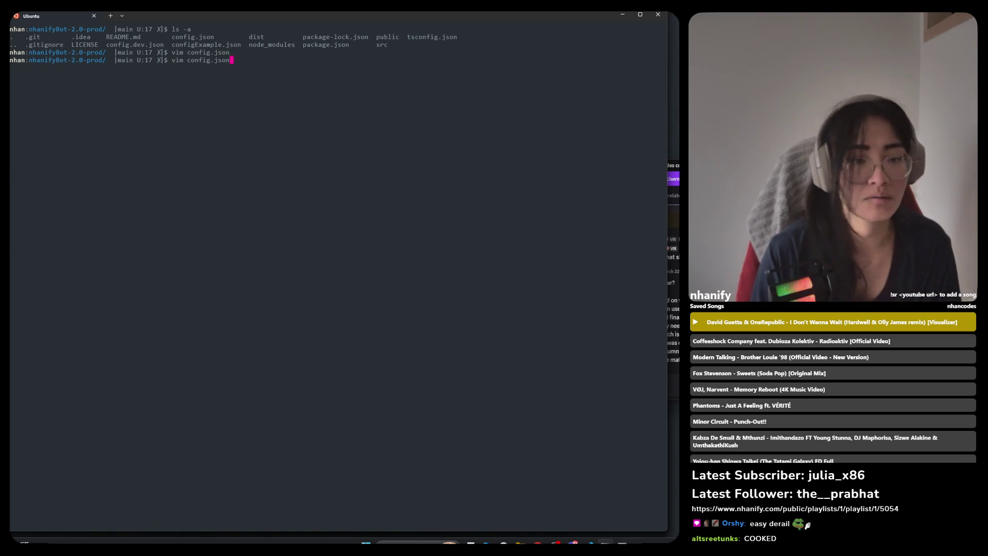
{"action": "key", "text": "alt+Tab"}
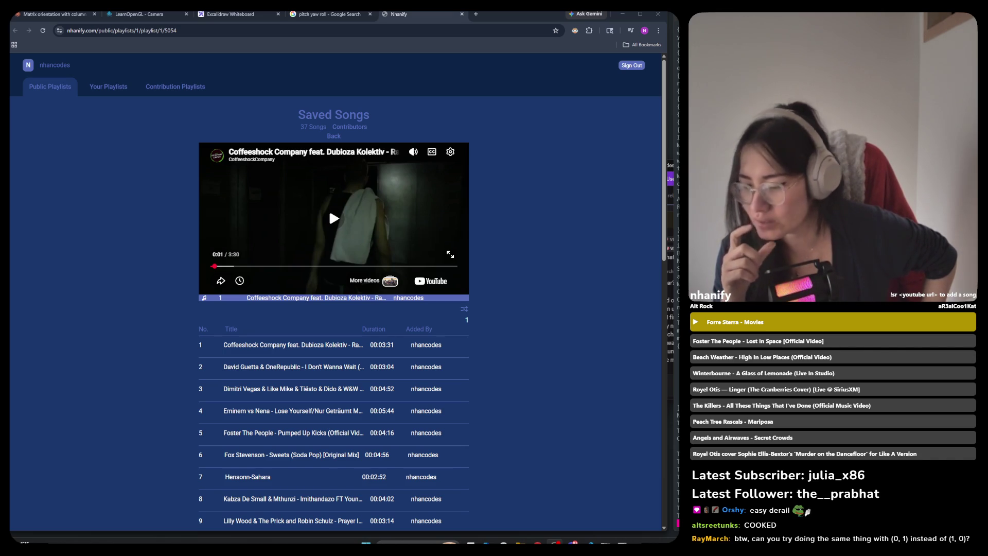
Step: Return to the Excalidraw unit-circle sketch and extend the y-axis further downward
{"action": "left_click", "coordinate": [230, 14]}
{"action": "scroll", "coordinate": [391, 243], "scroll_direction": "down", "scroll_amount": 3, "text": "ctrl"}
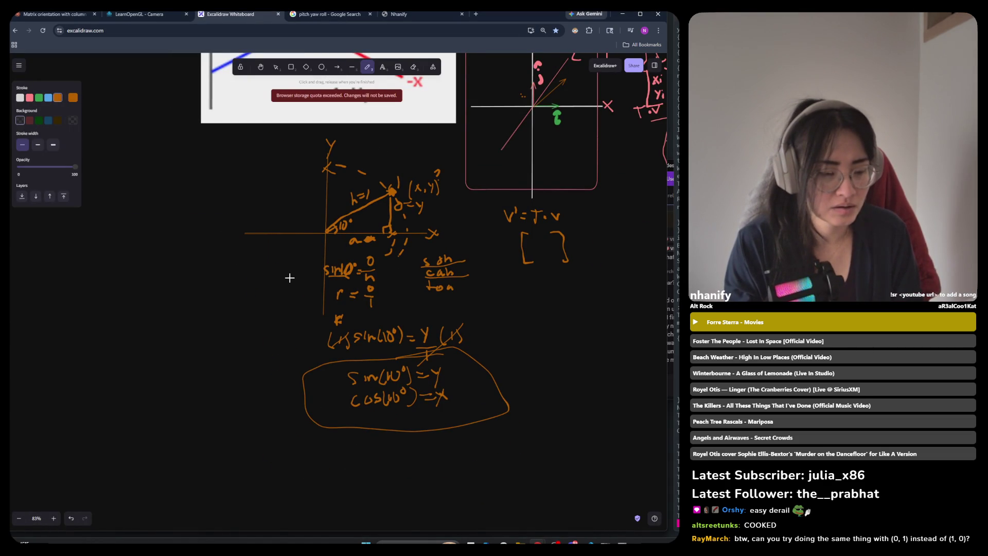
{"action": "scroll", "coordinate": [264, 220], "scroll_direction": "up", "scroll_amount": 2}
{"action": "scroll", "coordinate": [267, 222], "scroll_direction": "left", "scroll_amount": 2}
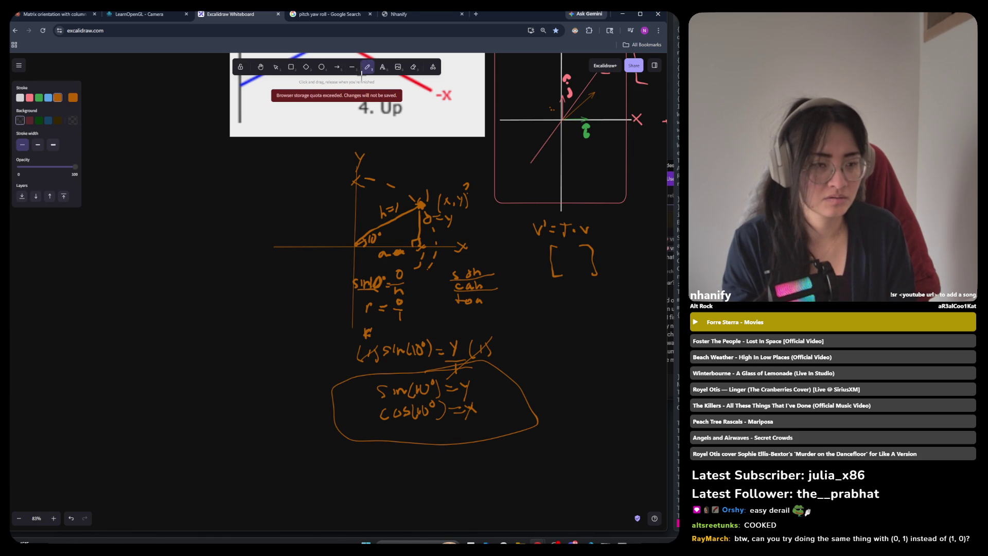
{"action": "left_click_drag", "start_coordinate": [355, 179], "coordinate": [352, 239]}
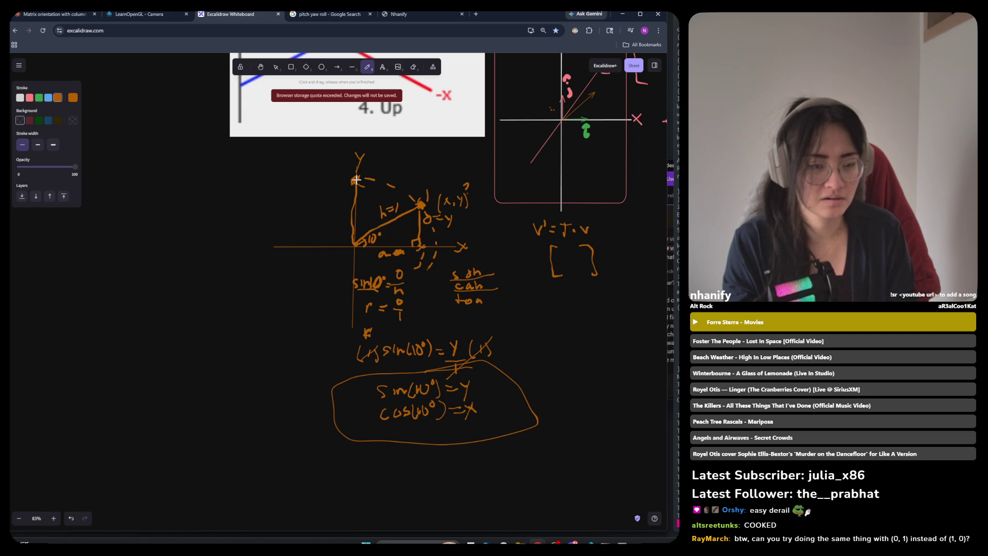
Step: Undo a stray stroke left of the origin and nudge the y-axis line slightly right
{"action": "scroll", "coordinate": [322, 205], "scroll_direction": "up", "scroll_amount": 2, "text": "ctrl"}
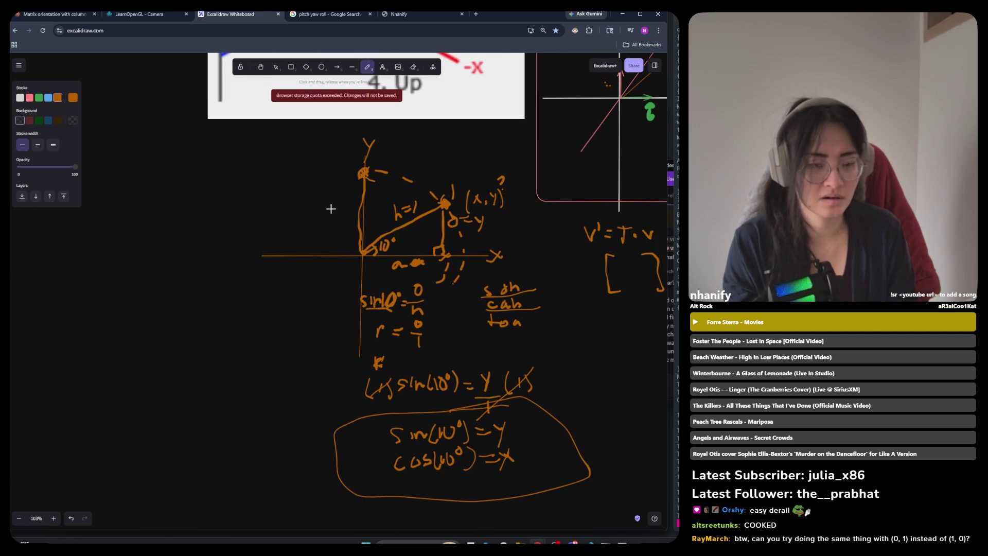
{"action": "left_click_drag", "start_coordinate": [360, 257], "coordinate": [348, 231]}
{"action": "key", "text": "v"}
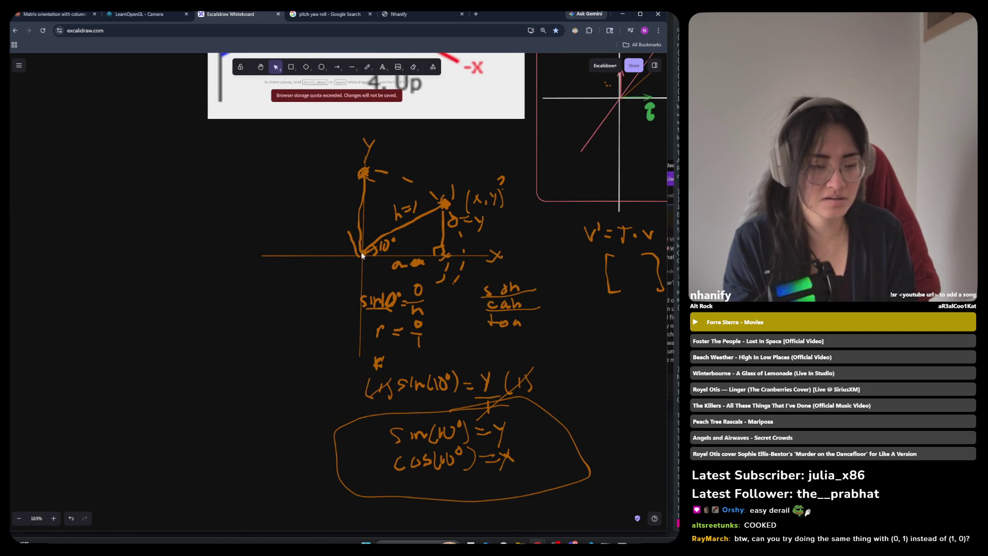
{"action": "key", "text": "ctrl+z"}
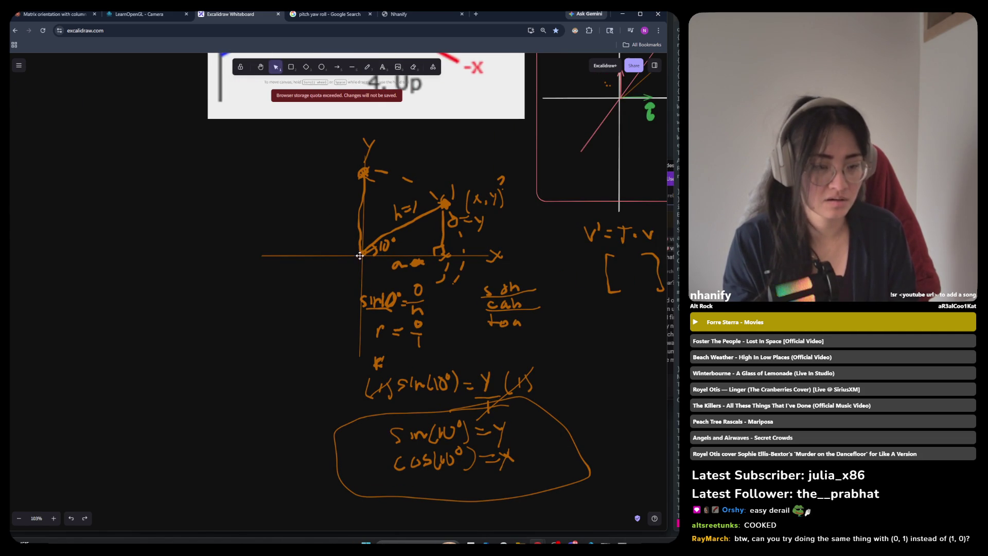
{"action": "left_click_drag", "start_coordinate": [361, 253], "coordinate": [336, 178]}
{"action": "key", "text": "p"}
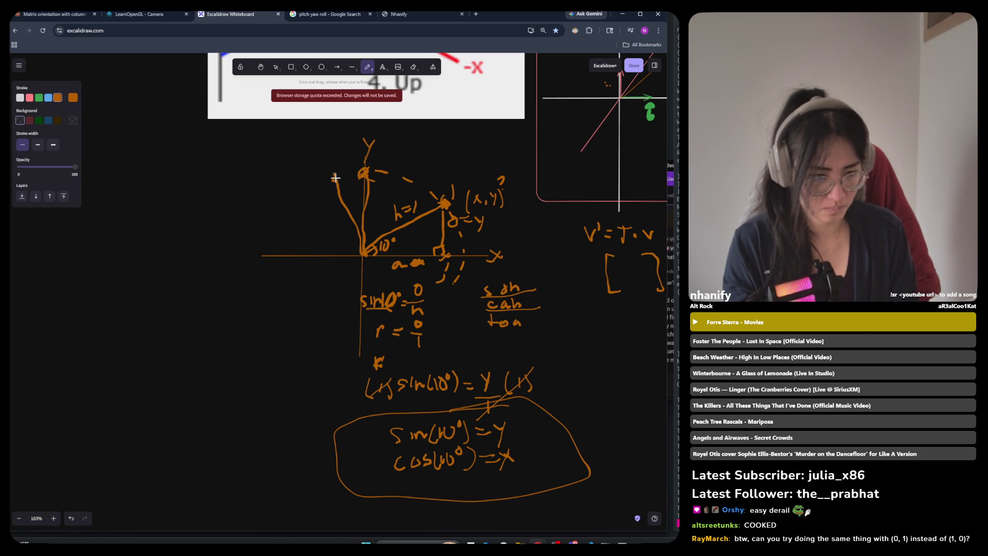
Step: Sketch a dashed arc from the y-axis top down the left side past the x-axis
{"action": "mouse_move", "coordinate": [364, 171]}
{"action": "left_mouse_down"}
{"action": "mouse_move", "coordinate": [322, 187]}
{"action": "mouse_move", "coordinate": [299, 227]}
{"action": "left_mouse_up"}
{"action": "left_click_drag", "start_coordinate": [298, 231], "coordinate": [294, 254]}
{"action": "left_click_drag", "start_coordinate": [294, 257], "coordinate": [296, 276]}
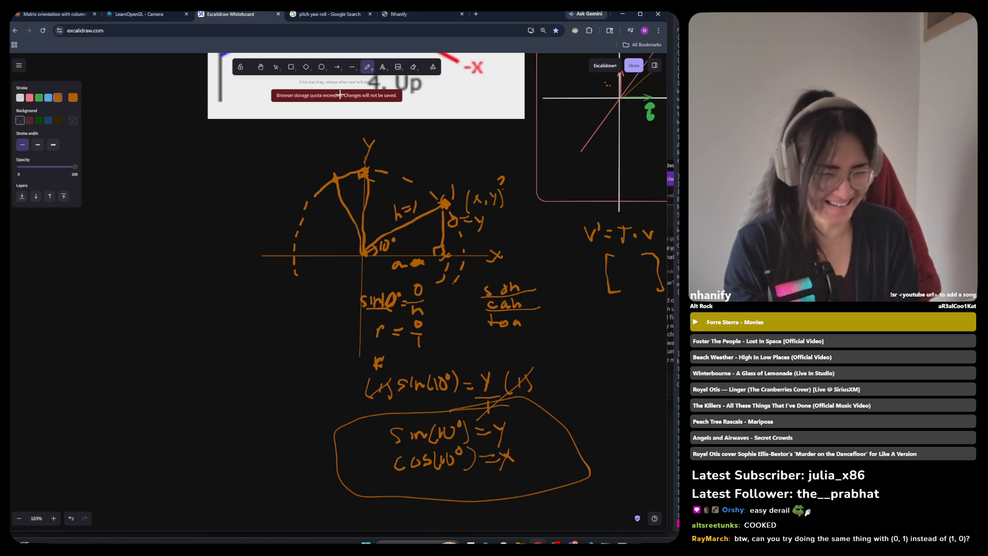
{"action": "left_click", "coordinate": [414, 70]}
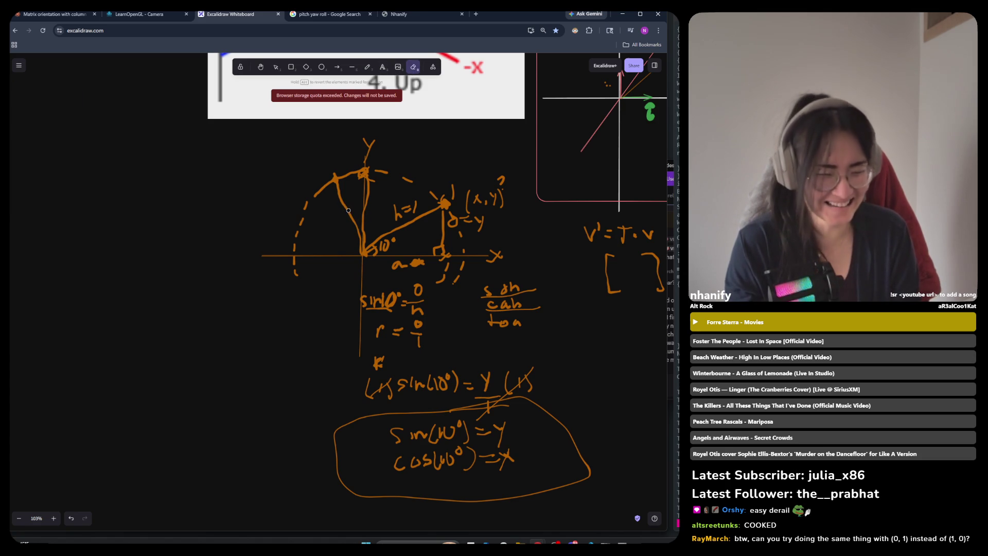
{"action": "left_click", "coordinate": [352, 66]}
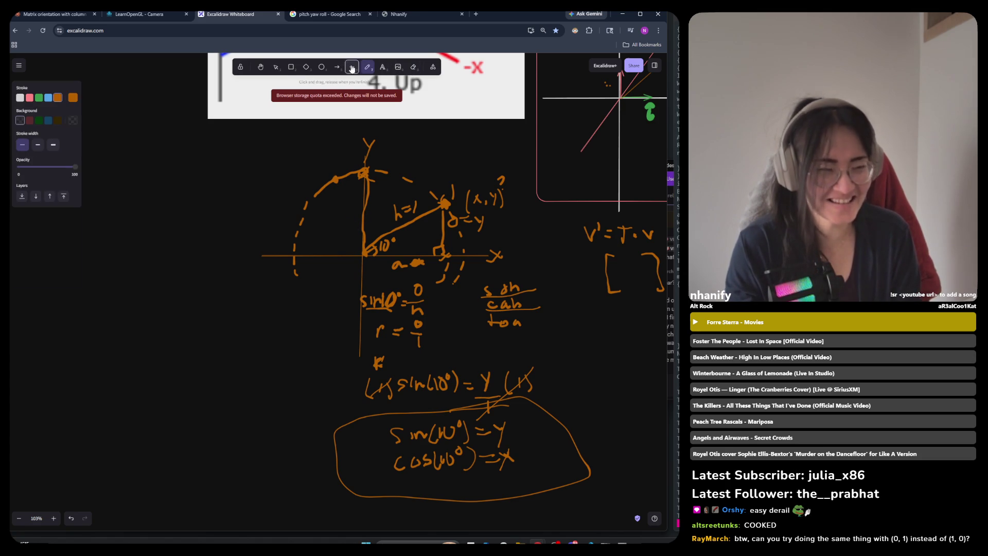
Step: Draw a straight radius from the origin to the upper-left dot and mark the angle near the origin
{"action": "left_click_drag", "start_coordinate": [363, 253], "coordinate": [333, 177]}
{"action": "scroll", "coordinate": [335, 149], "scroll_direction": "up", "scroll_amount": 4}
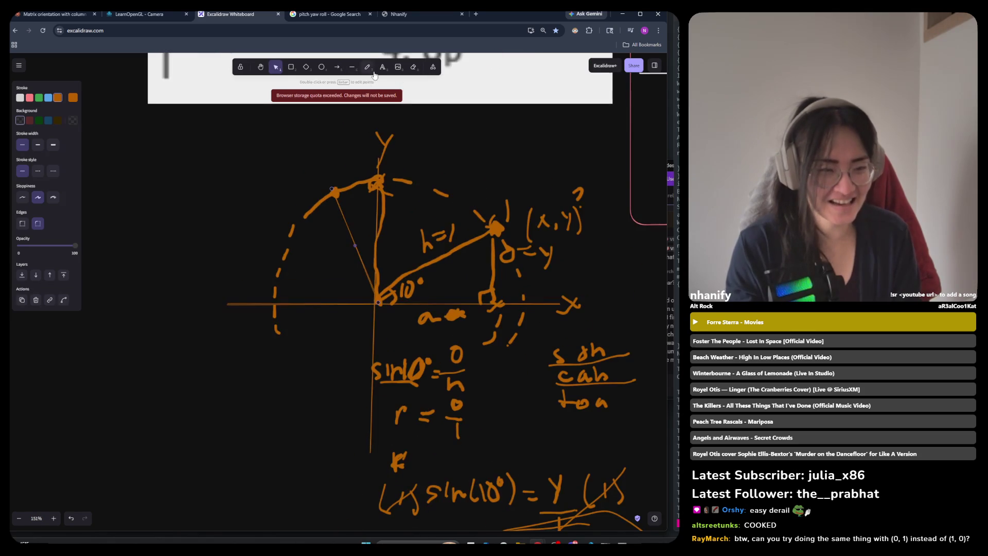
{"action": "left_click", "coordinate": [368, 69]}
{"action": "left_click_drag", "start_coordinate": [364, 262], "coordinate": [372, 257]}
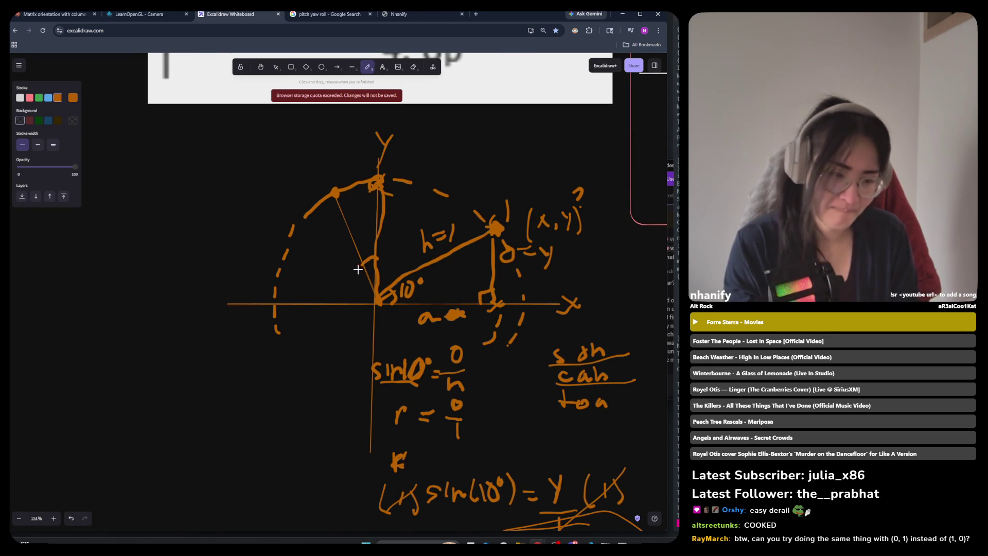
Step: Write θ between the new radius and the y-axis and add a small o above the point
{"action": "left_click_drag", "start_coordinate": [357, 247], "coordinate": [362, 235]}
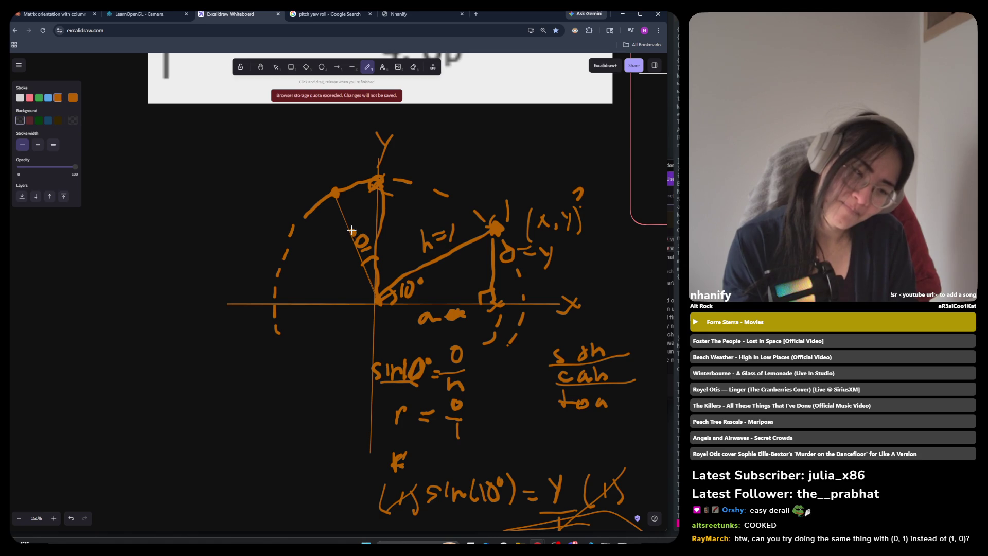
{"action": "scroll", "coordinate": [454, 217], "scroll_direction": "down", "scroll_amount": 3}
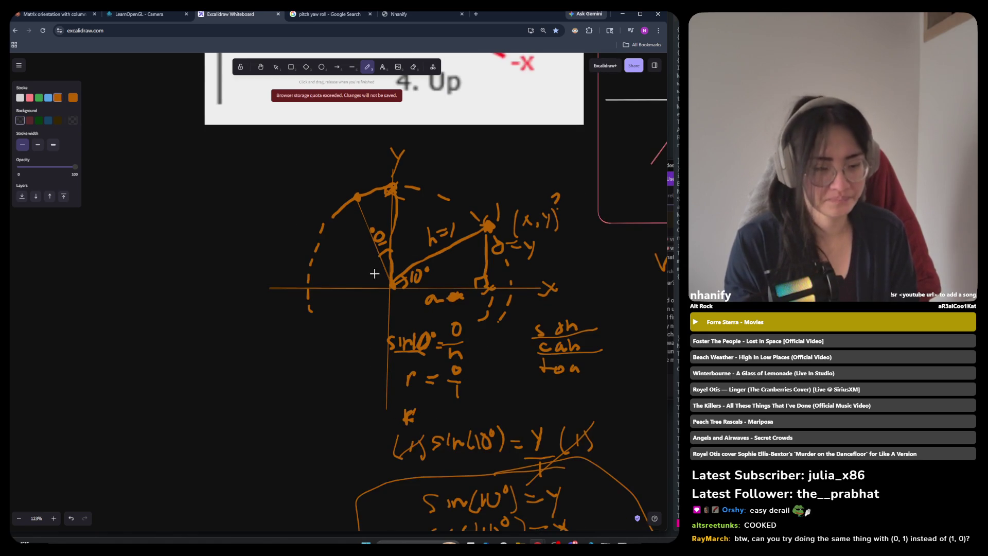
{"action": "scroll", "coordinate": [374, 273], "scroll_direction": "up", "scroll_amount": 2}
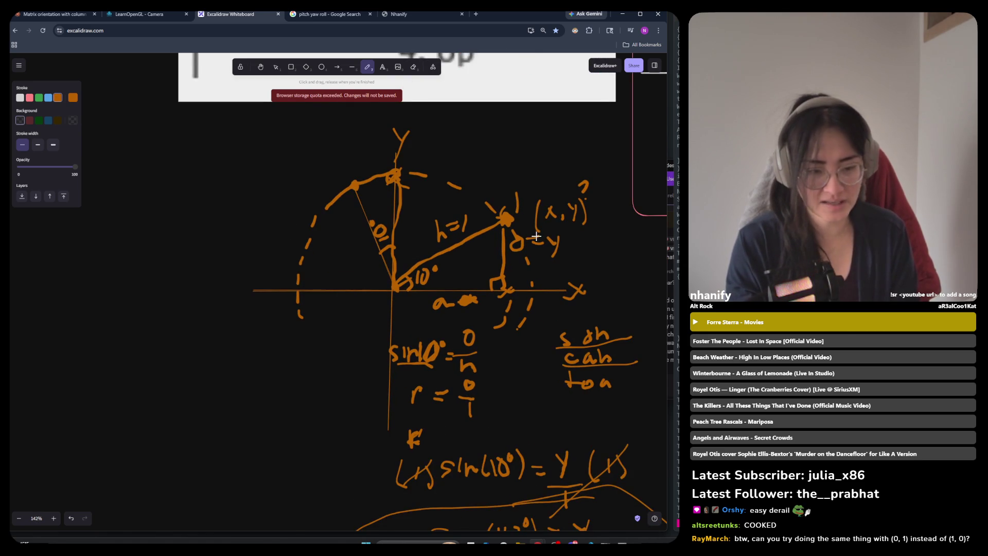
{"action": "scroll", "coordinate": [366, 295], "scroll_direction": "down", "scroll_amount": 4}
{"action": "scroll", "coordinate": [366, 302], "scroll_direction": "up", "scroll_amount": 1}
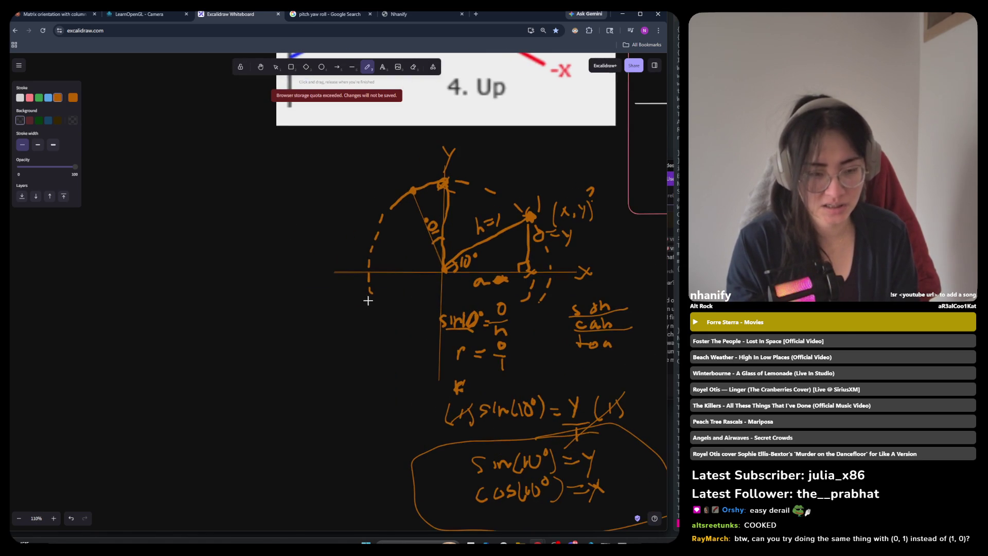
{"action": "left_click_drag", "start_coordinate": [424, 170], "coordinate": [425, 169]}
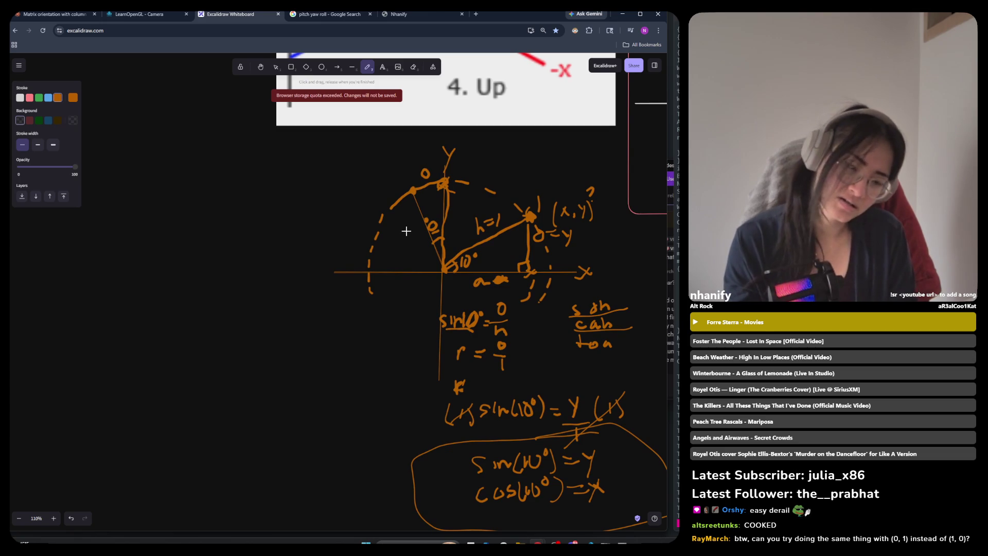
{"action": "left_click_drag", "start_coordinate": [406, 233], "coordinate": [410, 217]}
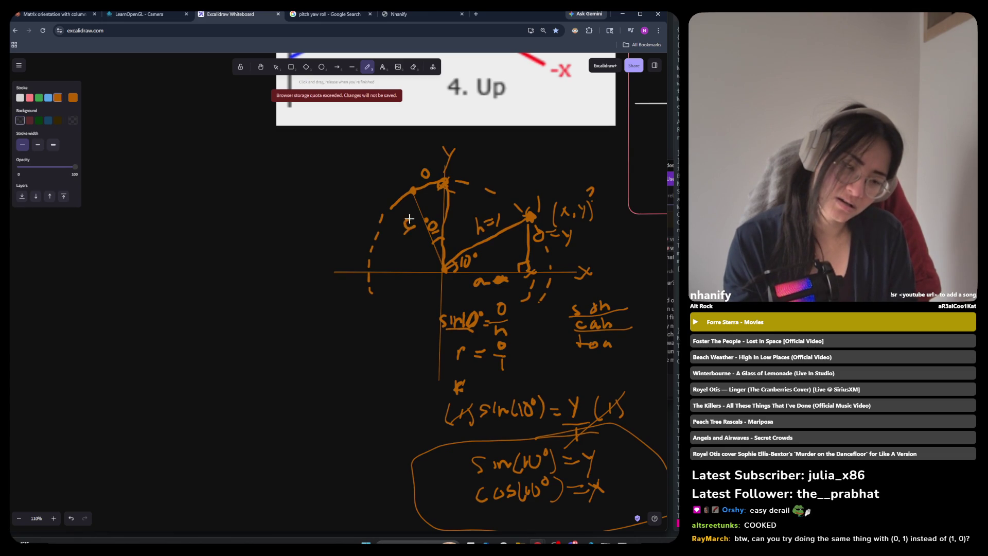
{"action": "key", "text": "ctrl+z"}
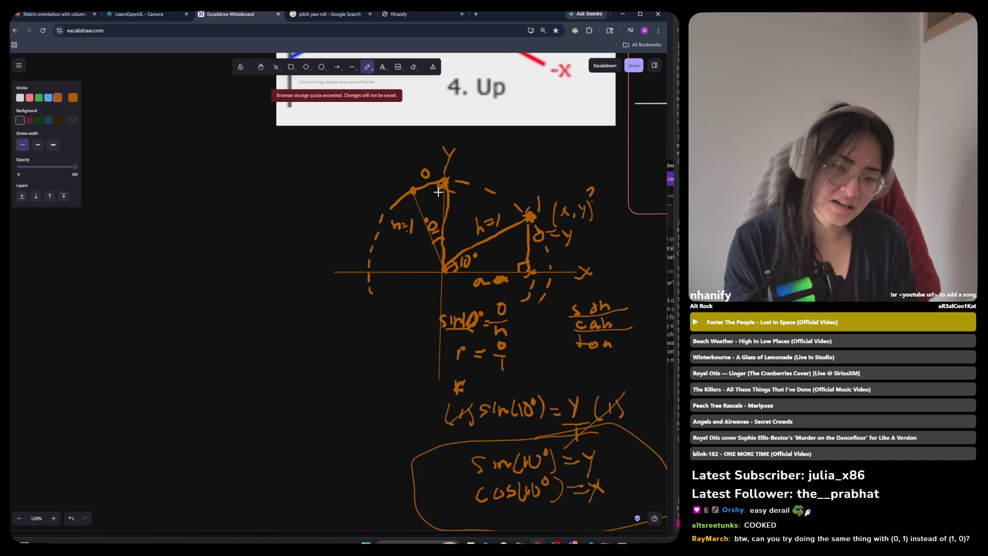
Step: Rewrite the label beside the new radius so it reads h=1
{"action": "key", "text": "ctrl+z"}
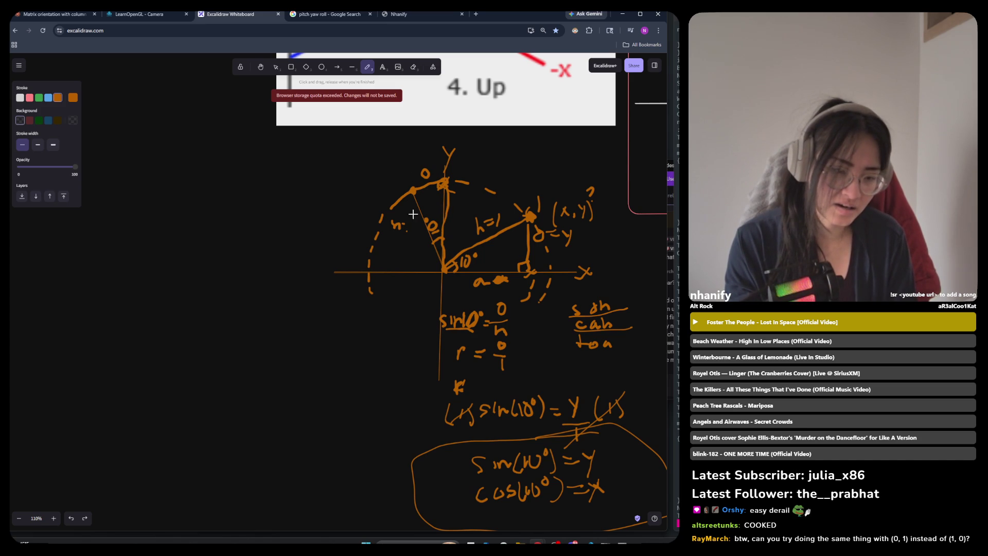
{"action": "left_click_drag", "start_coordinate": [394, 225], "coordinate": [410, 229]}
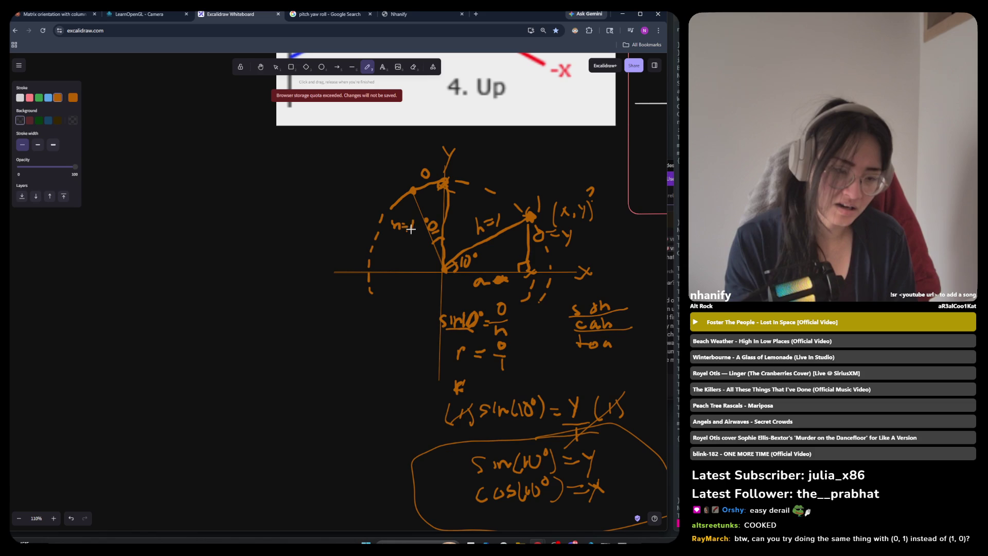
{"action": "left_click", "coordinate": [413, 67]}
{"action": "key", "text": "p"}
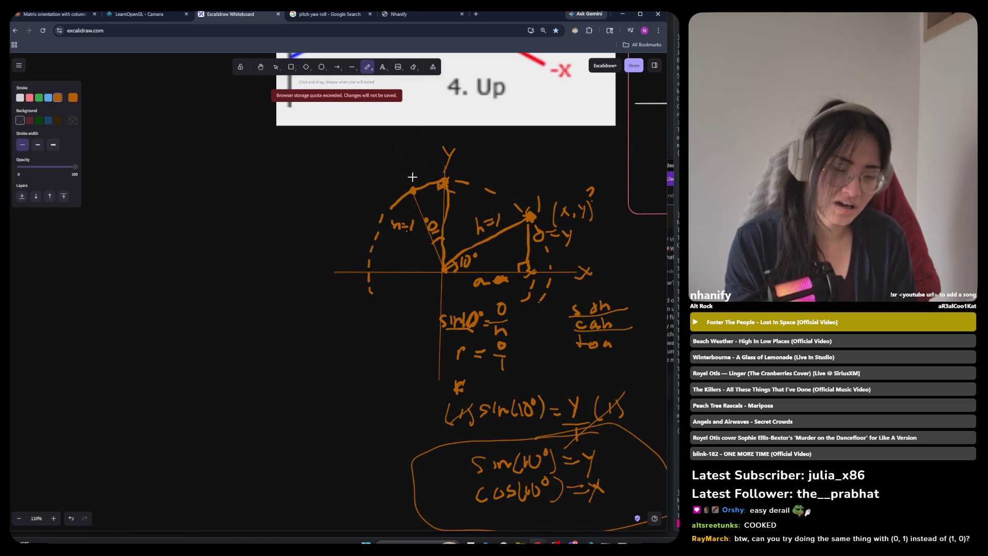
Step: Write x above the second point and drop a dashed line from it to the x-axis
{"action": "left_click_drag", "start_coordinate": [406, 177], "coordinate": [413, 182]}
{"action": "key", "text": "ctrl+z"}
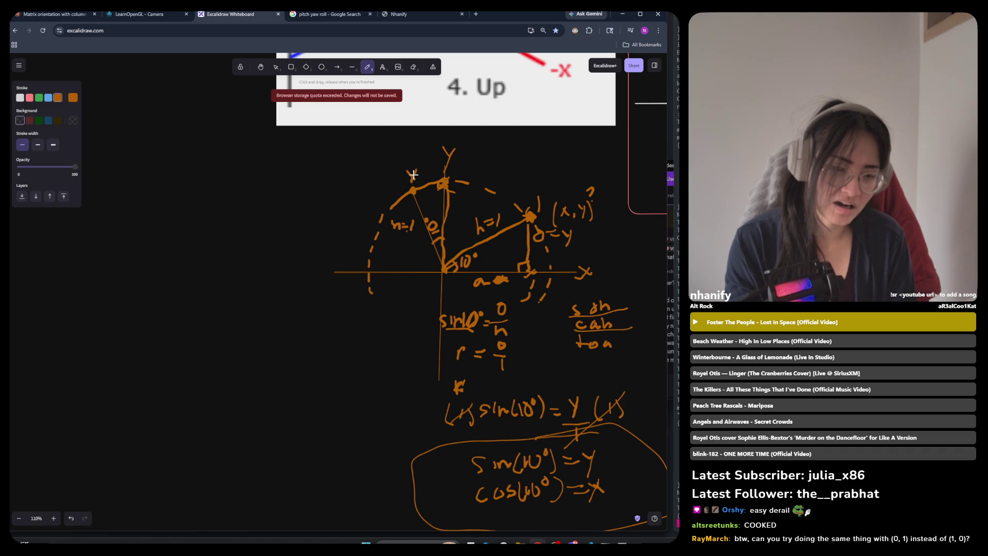
{"action": "left_click_drag", "start_coordinate": [406, 173], "coordinate": [411, 177]}
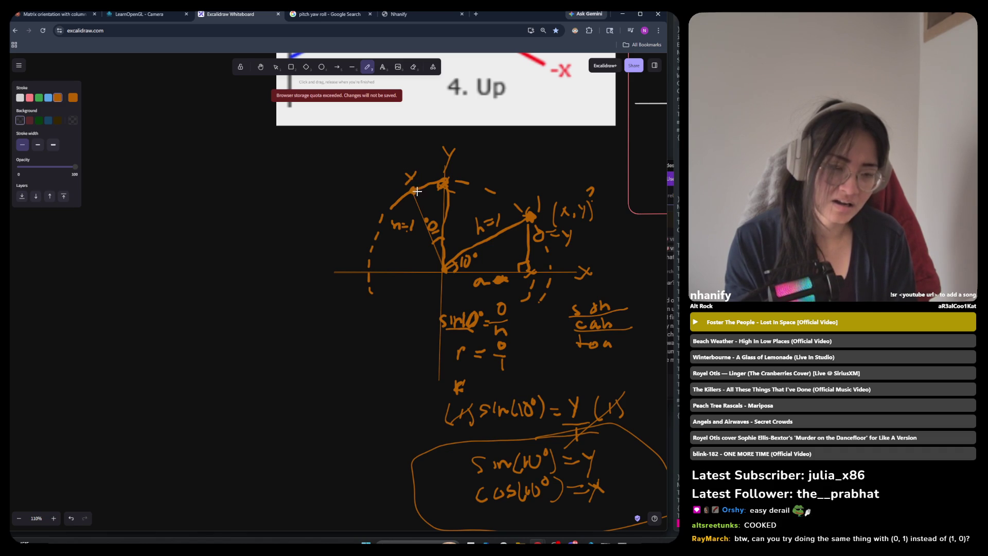
{"action": "left_click_drag", "start_coordinate": [414, 190], "coordinate": [453, 192]}
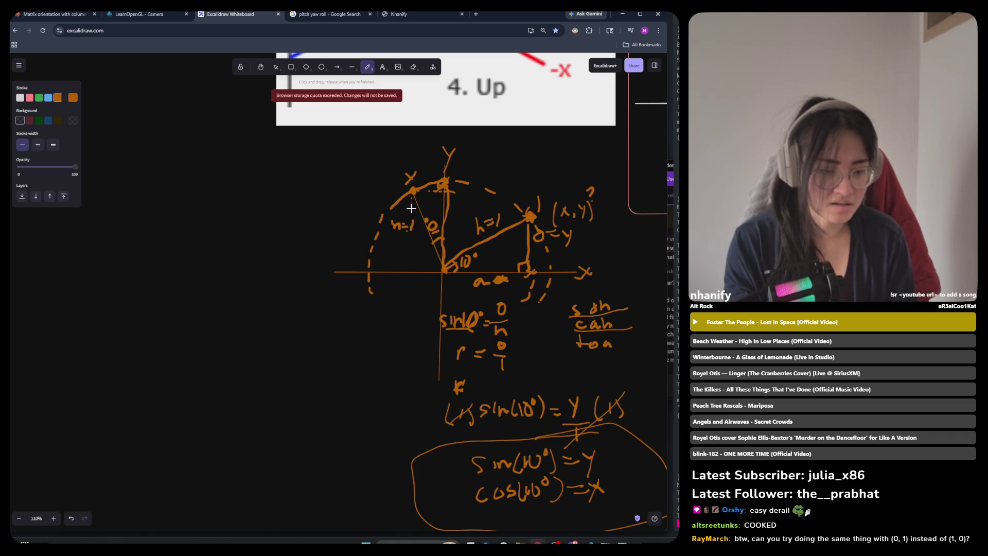
{"action": "mouse_move", "coordinate": [409, 242]}
{"action": "left_mouse_down"}
{"action": "mouse_move", "coordinate": [414, 271]}
{"action": "mouse_move", "coordinate": [396, 285]}
{"action": "left_mouse_up"}
{"action": "key", "text": "ctrl+z"}
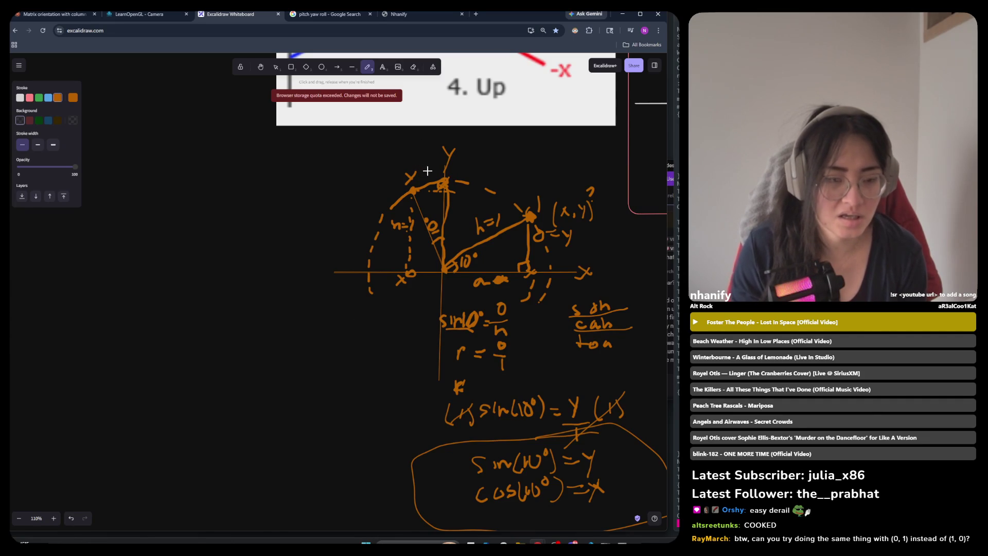
{"action": "left_click_drag", "start_coordinate": [433, 170], "coordinate": [431, 172]}
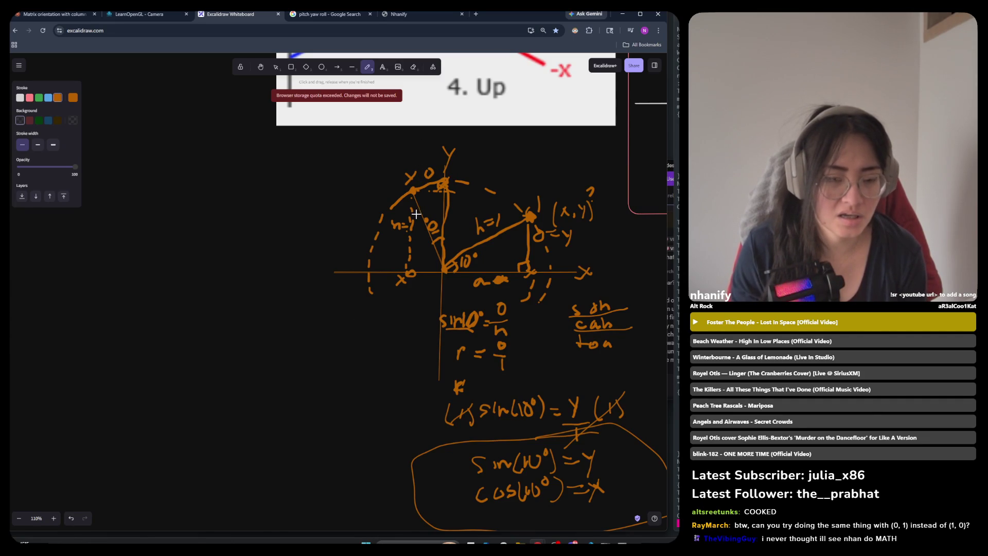
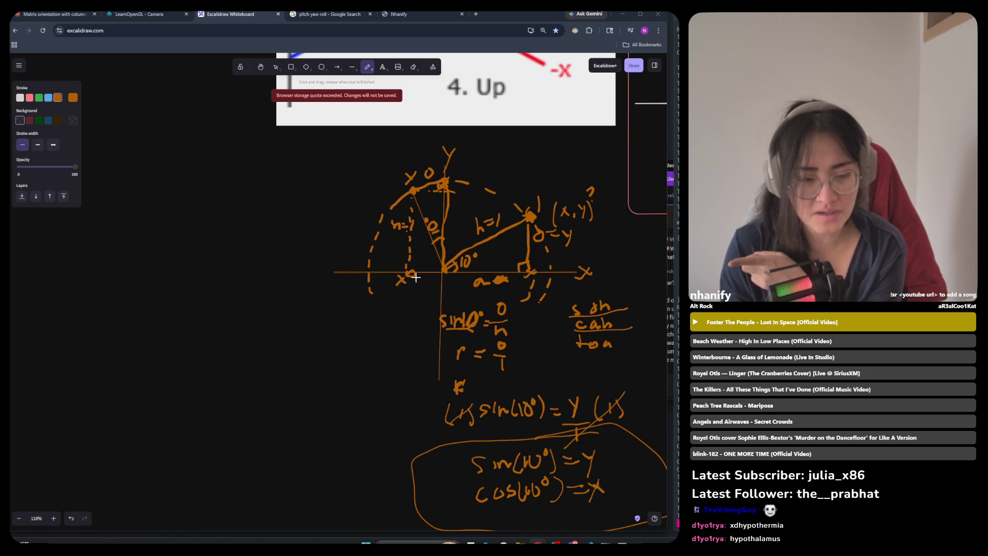
Step: Sketch an arc over the 10° angle at the circle's centre, then undo it
{"action": "mouse_move", "coordinate": [481, 275]}
{"action": "left_mouse_down"}
{"action": "mouse_move", "coordinate": [451, 234]}
{"action": "mouse_move", "coordinate": [435, 236]}
{"action": "mouse_move", "coordinate": [458, 240]}
{"action": "mouse_move", "coordinate": [492, 273]}
{"action": "mouse_move", "coordinate": [523, 237]}
{"action": "left_mouse_up"}
{"action": "key", "text": "ctrl+z"}
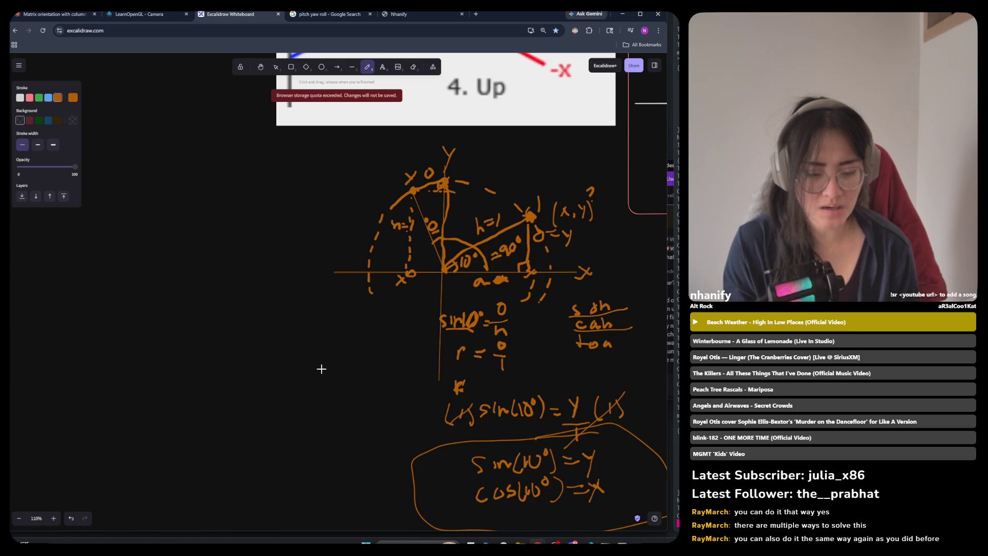
Step: Draw an arrow toward the circle's left side and handwrite sin(90°) = y beneath it
{"action": "mouse_move", "coordinate": [313, 365]}
{"action": "left_mouse_down"}
{"action": "mouse_move", "coordinate": [360, 293]}
{"action": "mouse_move", "coordinate": [364, 304]}
{"action": "left_mouse_up"}
{"action": "mouse_move", "coordinate": [253, 384]}
{"action": "left_mouse_down"}
{"action": "mouse_move", "coordinate": [250, 401]}
{"action": "mouse_move", "coordinate": [283, 395]}
{"action": "left_mouse_up"}
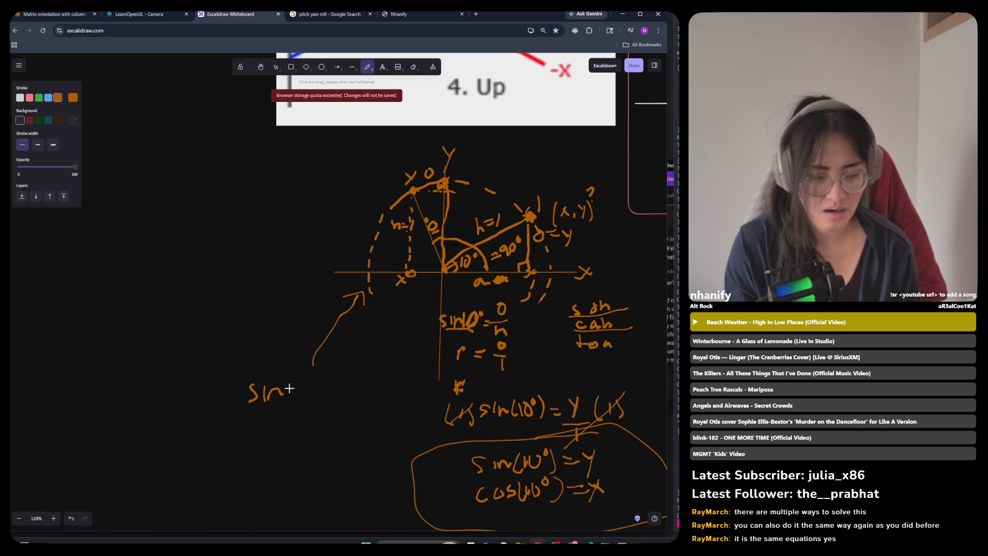
{"action": "mouse_move", "coordinate": [302, 388]}
{"action": "left_mouse_down"}
{"action": "mouse_move", "coordinate": [297, 402]}
{"action": "mouse_move", "coordinate": [318, 385]}
{"action": "mouse_move", "coordinate": [328, 404]}
{"action": "mouse_move", "coordinate": [351, 390]}
{"action": "left_mouse_up"}
{"action": "left_click_drag", "start_coordinate": [342, 395], "coordinate": [366, 397]}
{"action": "left_click_drag", "start_coordinate": [371, 383], "coordinate": [360, 415]}
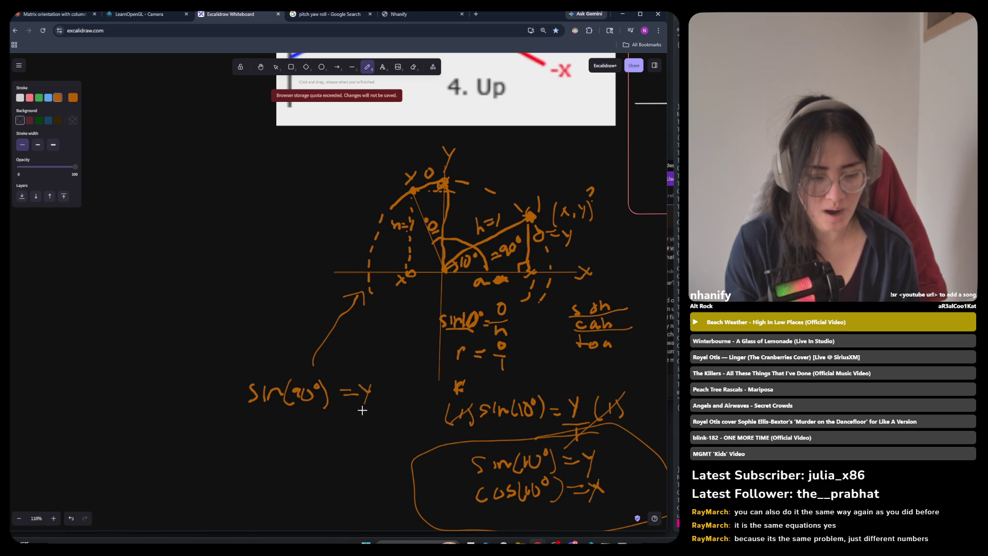
Step: Handwrite cos(90°) = x on the line below the sine equation
{"action": "left_click_drag", "start_coordinate": [272, 420], "coordinate": [274, 421]}
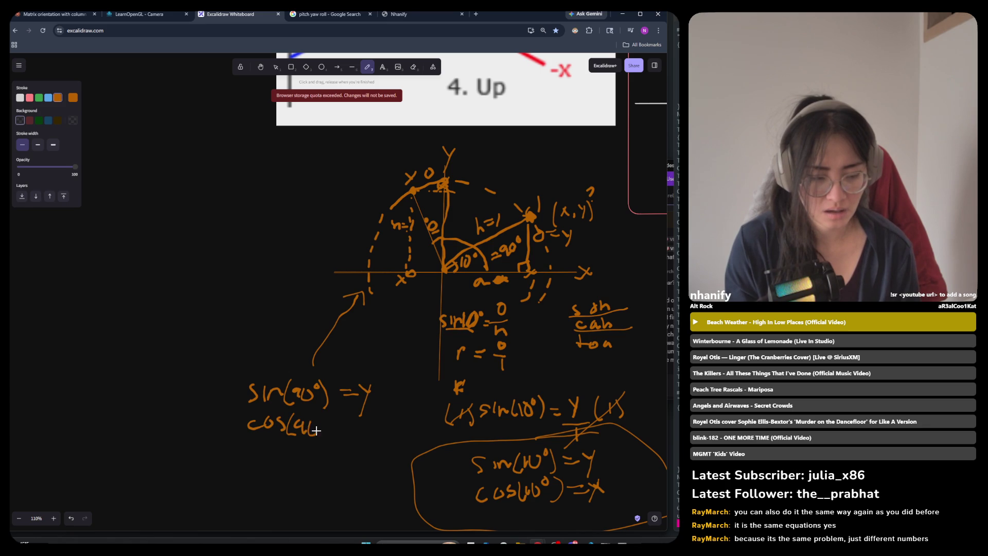
{"action": "left_click_drag", "start_coordinate": [338, 419], "coordinate": [349, 417]}
{"action": "left_click_drag", "start_coordinate": [339, 425], "coordinate": [351, 425]}
{"action": "left_click_drag", "start_coordinate": [360, 419], "coordinate": [371, 429]}
{"action": "left_click_drag", "start_coordinate": [374, 418], "coordinate": [363, 431]}
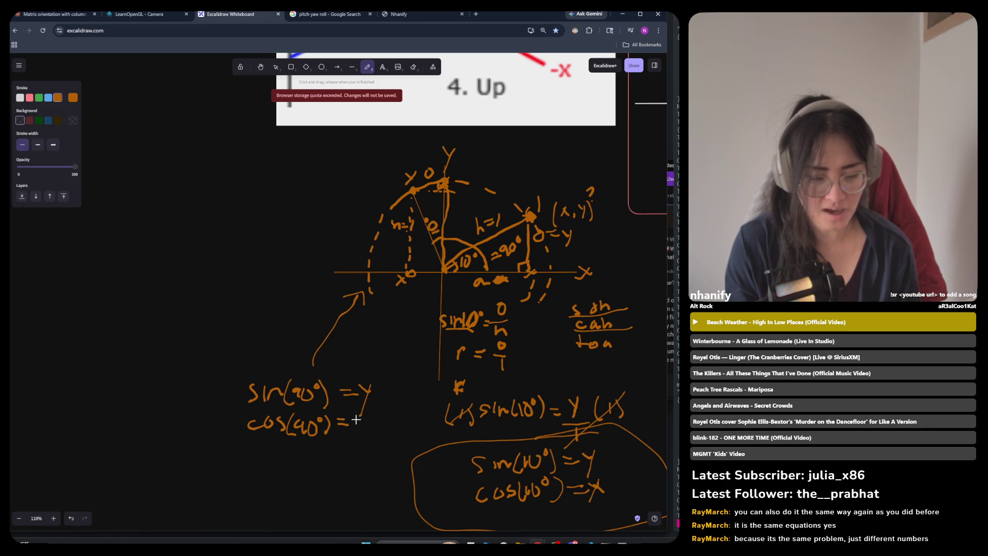